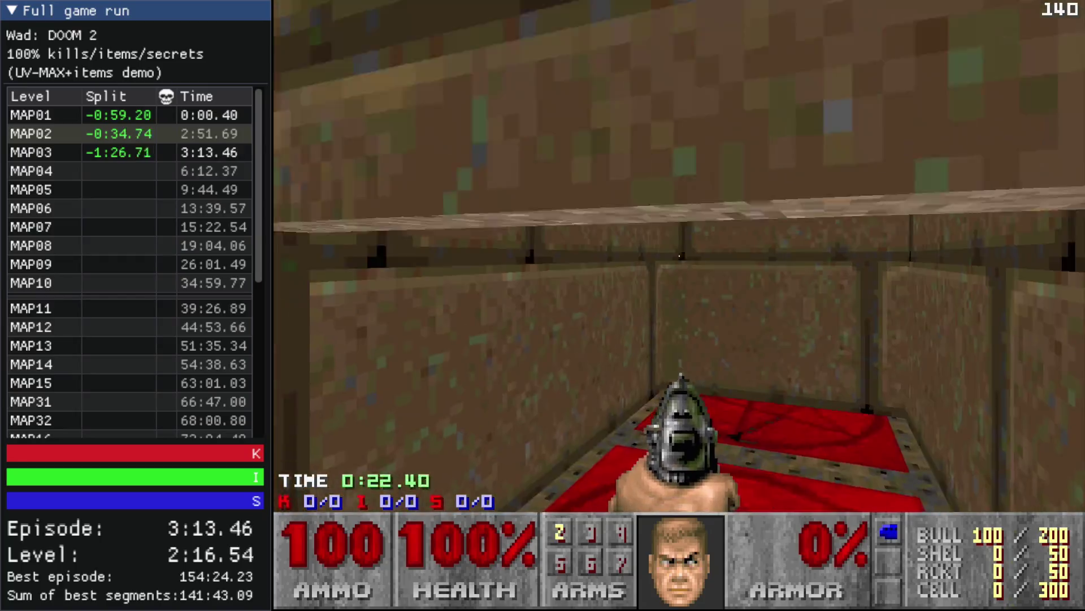
- Quit the DOOM II test run of MAP02 to return to Ultimate Doom Builder
key(Escape)
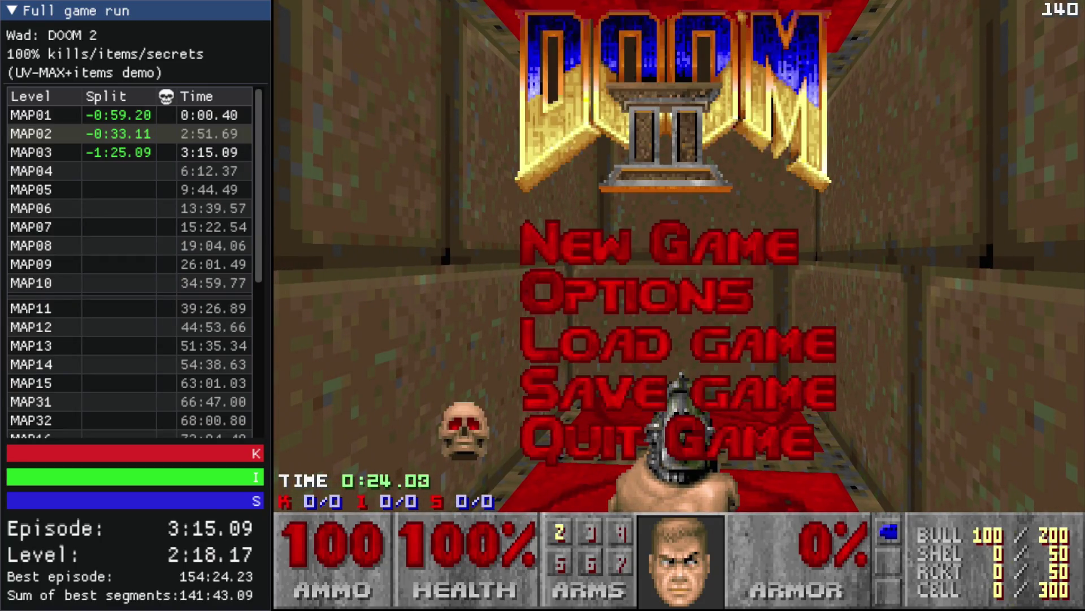
key(alt+F4)
scroll(660, 351, down, 4)
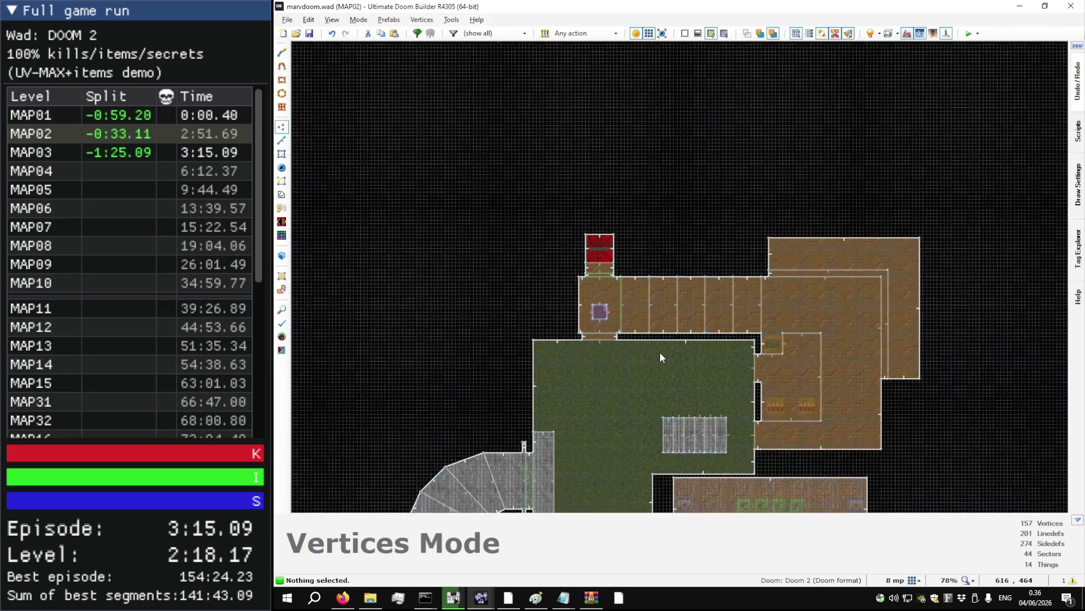
- Box-select the purple keycard platform's four corners and drag them slightly down in the room
scroll(588, 250, up, 5)
mouse_move(691, 296)
mouse_down()
mouse_move(549, 179)
mouse_move(588, 194)
mouse_move(587, 167)
mouse_up()
scroll(603, 200, down, 5)
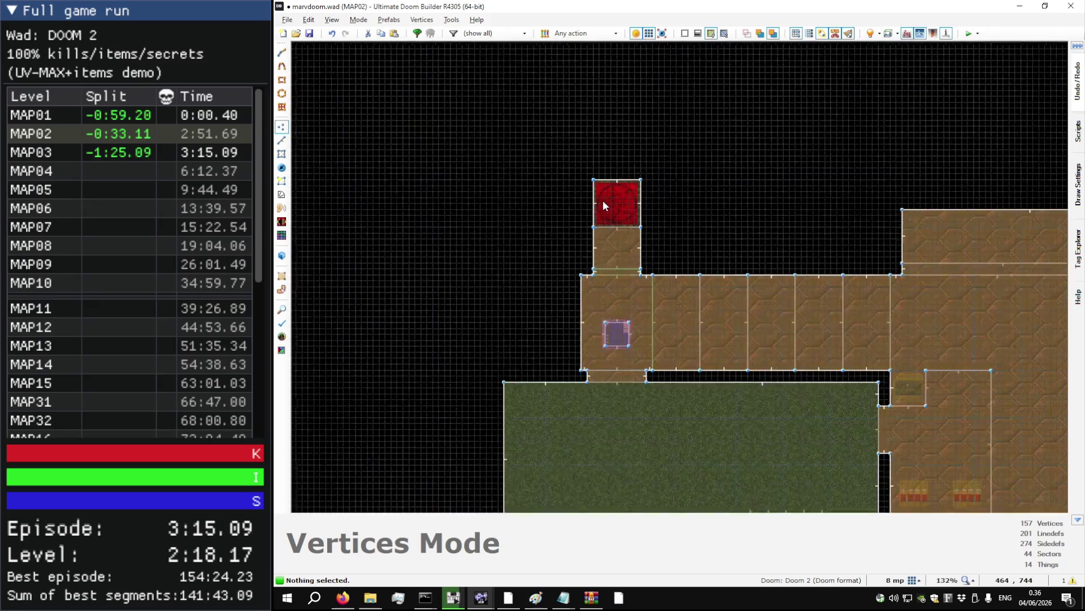
scroll(648, 316, up, 7)
mouse_move(649, 316)
mouse_down()
mouse_move(551, 213)
mouse_move(595, 290)
mouse_up()
key(t)
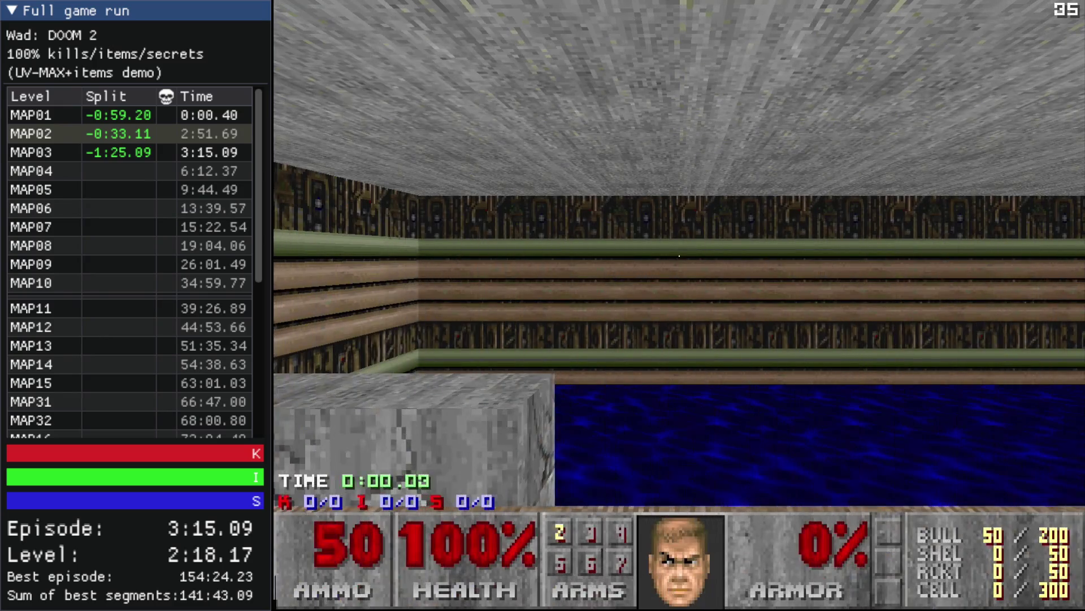
- Walk through the brick room and up the stone stairs, grab the blue keycard, then open the menu
key(Up)
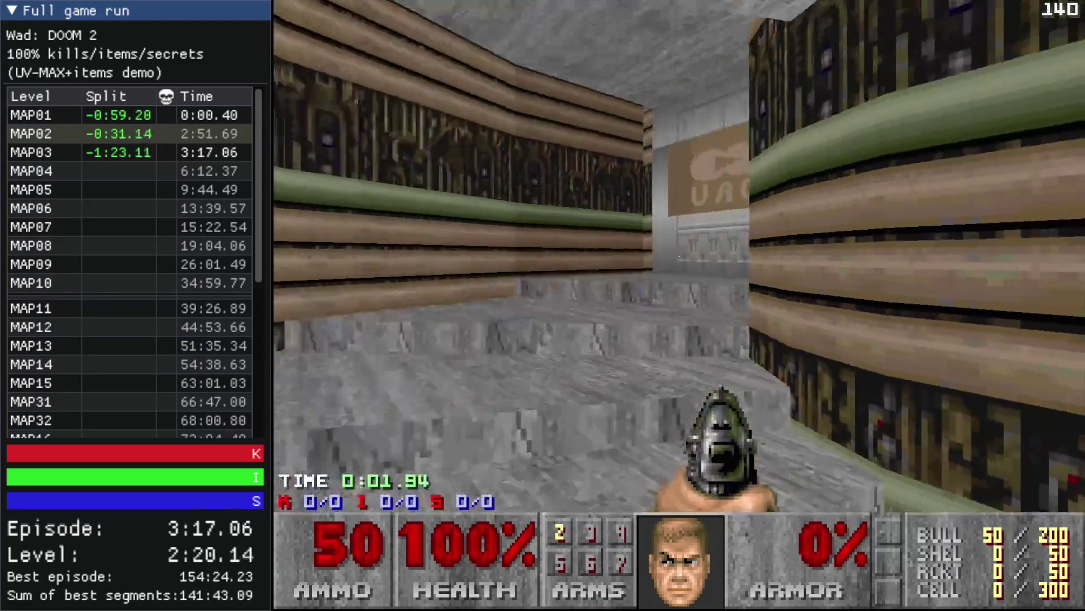
key(Up)
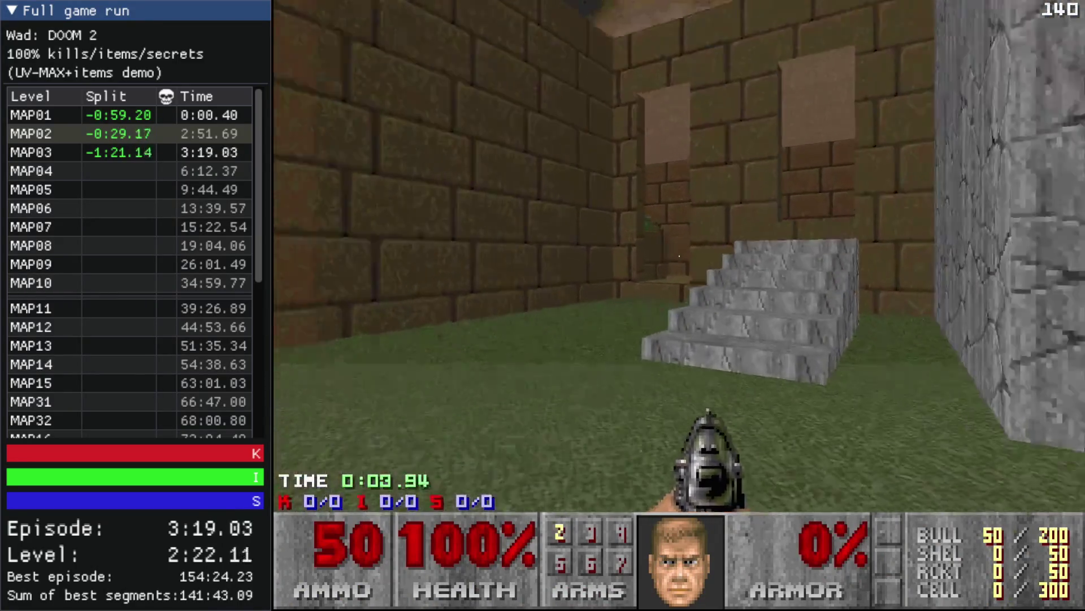
key(Up)
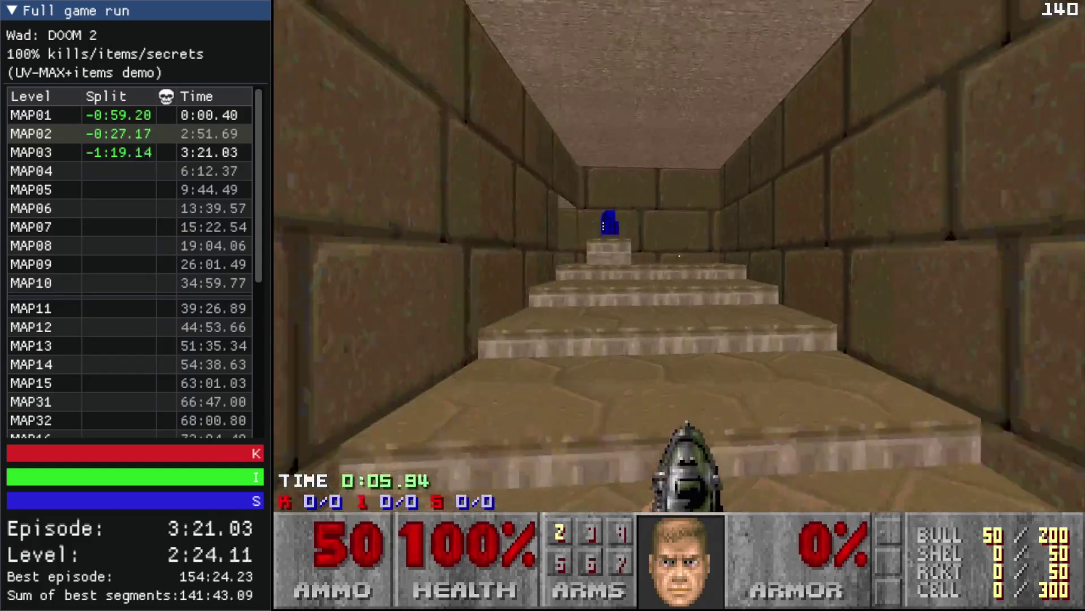
key(Up)
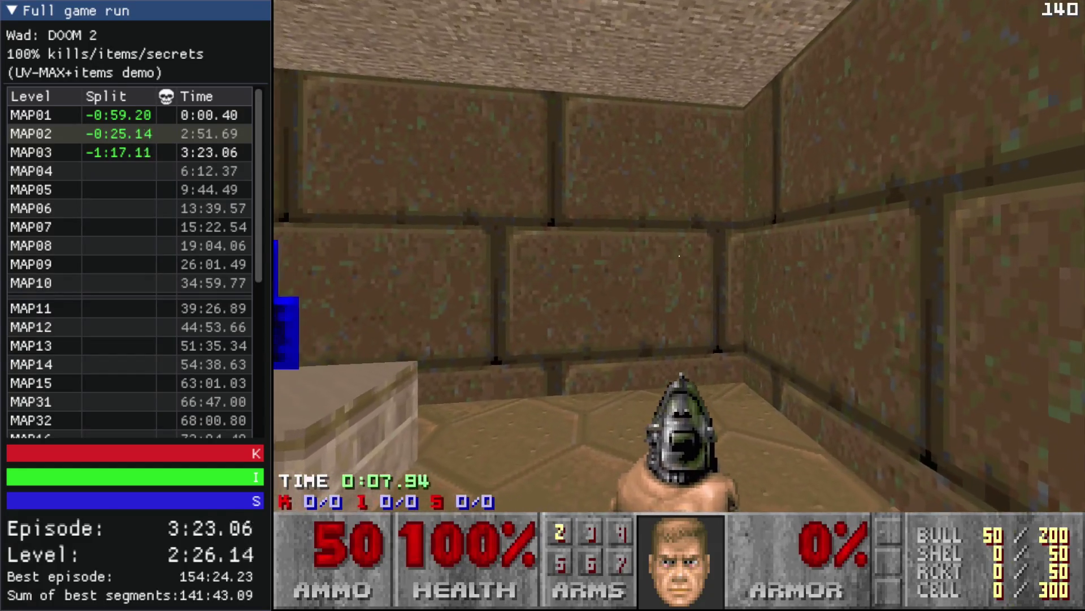
key(Left)
key(Up)
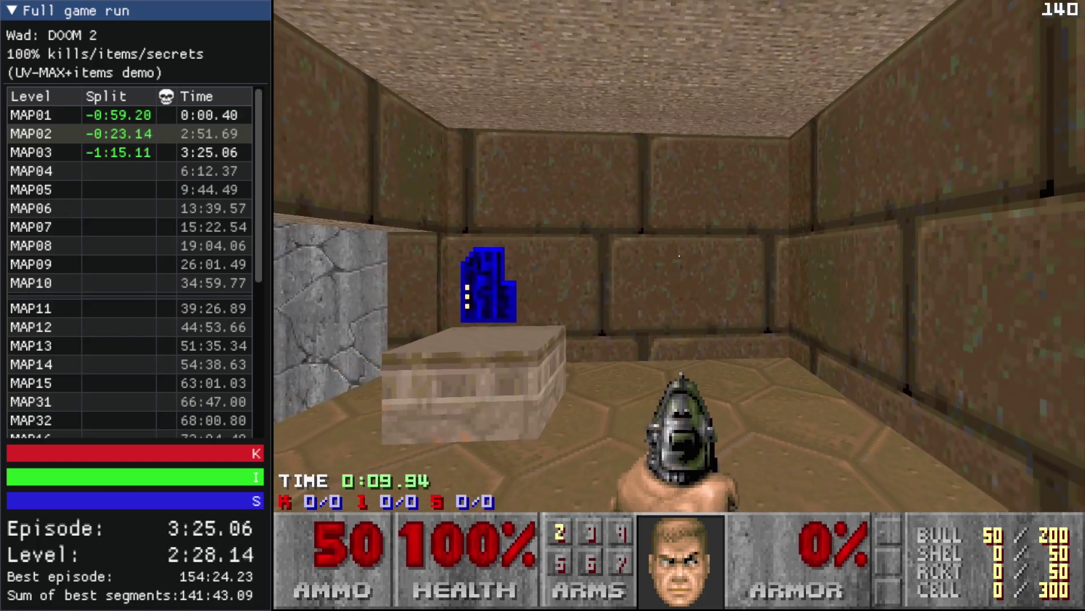
key(Up)
key(Right)
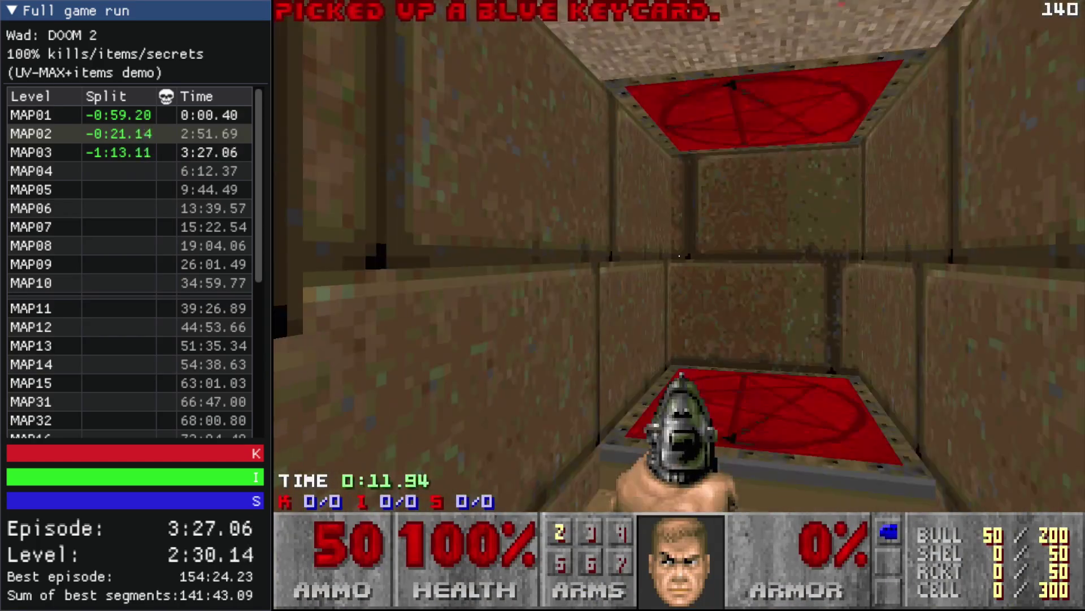
key(Escape)
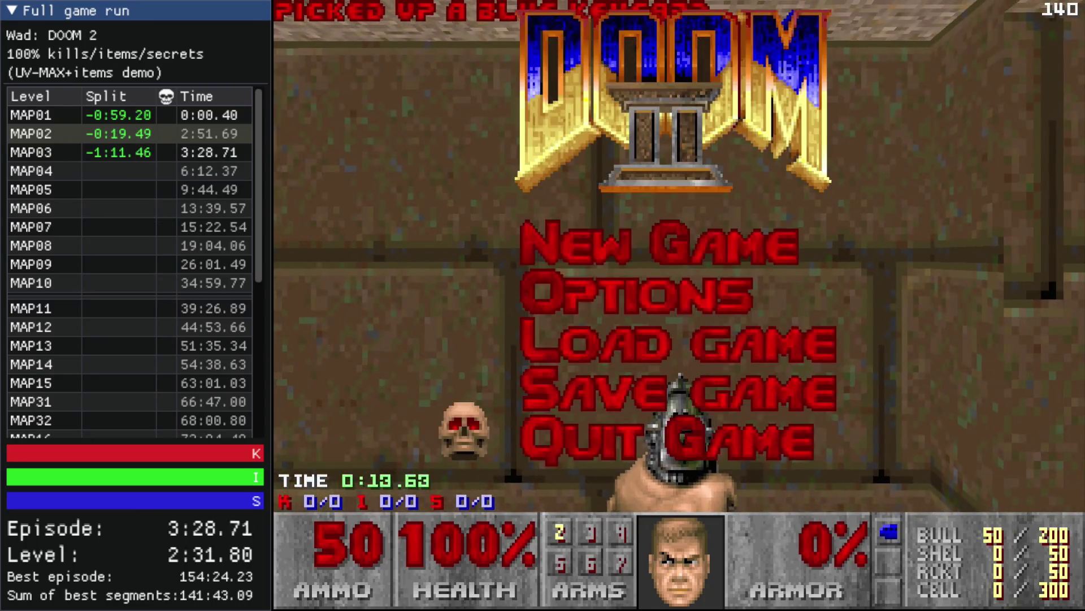
- Give both short doorway jamb linedefs the DOORTRAK middle texture, then start a test play
scroll(598, 311, down, 3)
scroll(626, 206, up, 5)
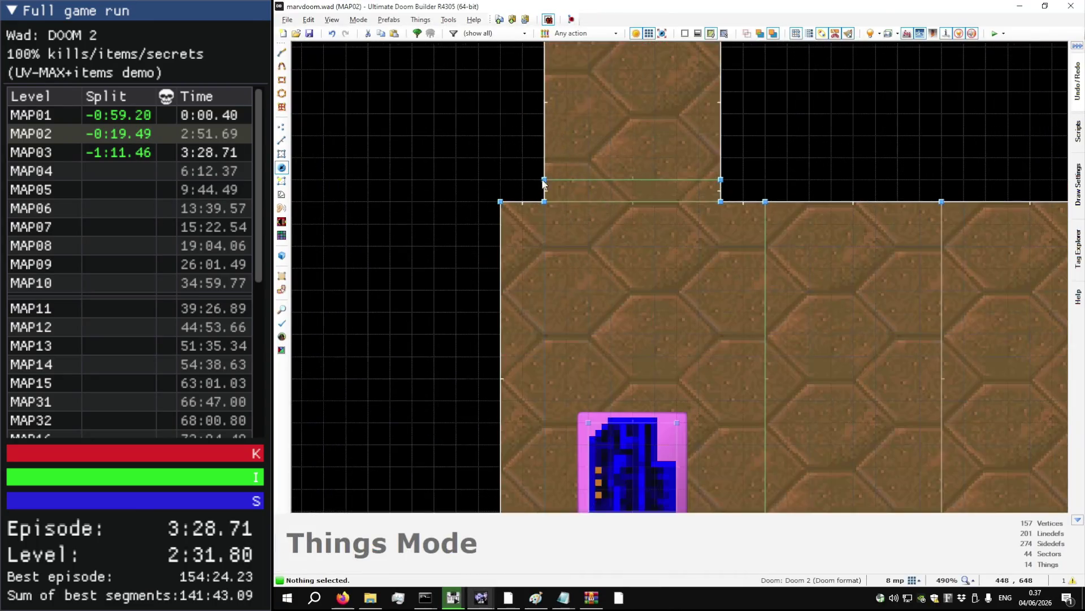
key(l)
click(545, 191)
click(721, 192)
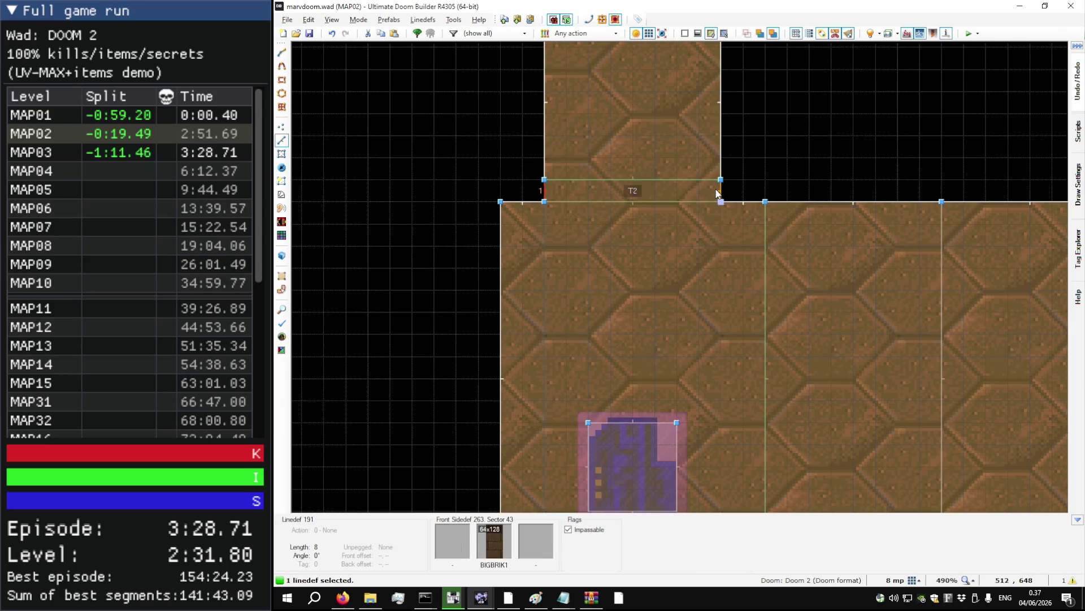
right_click(718, 194)
text(DOORTRAK)
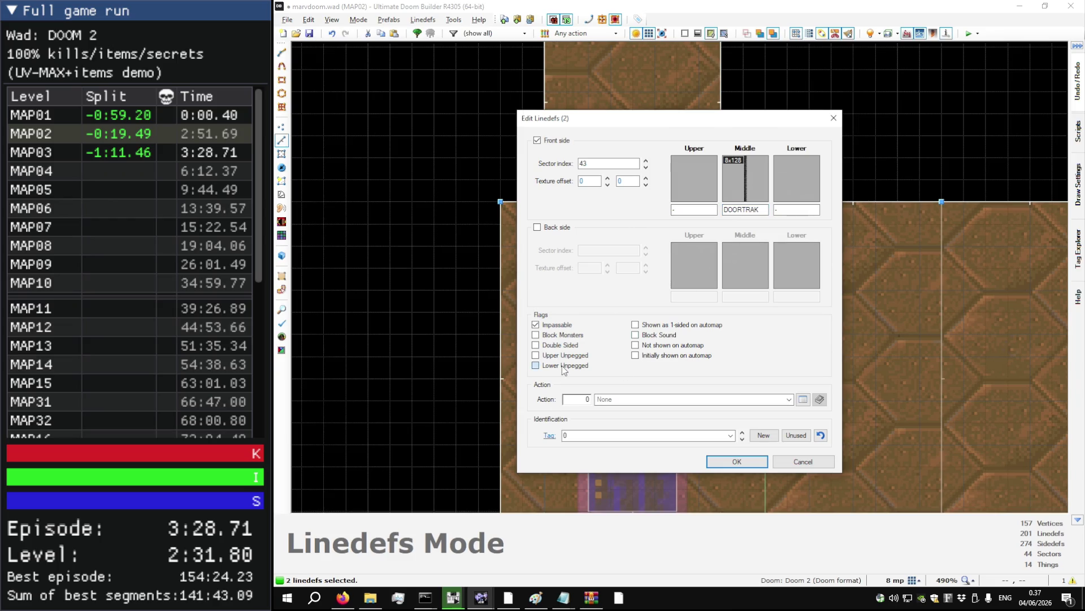
click(745, 461)
key(F9)
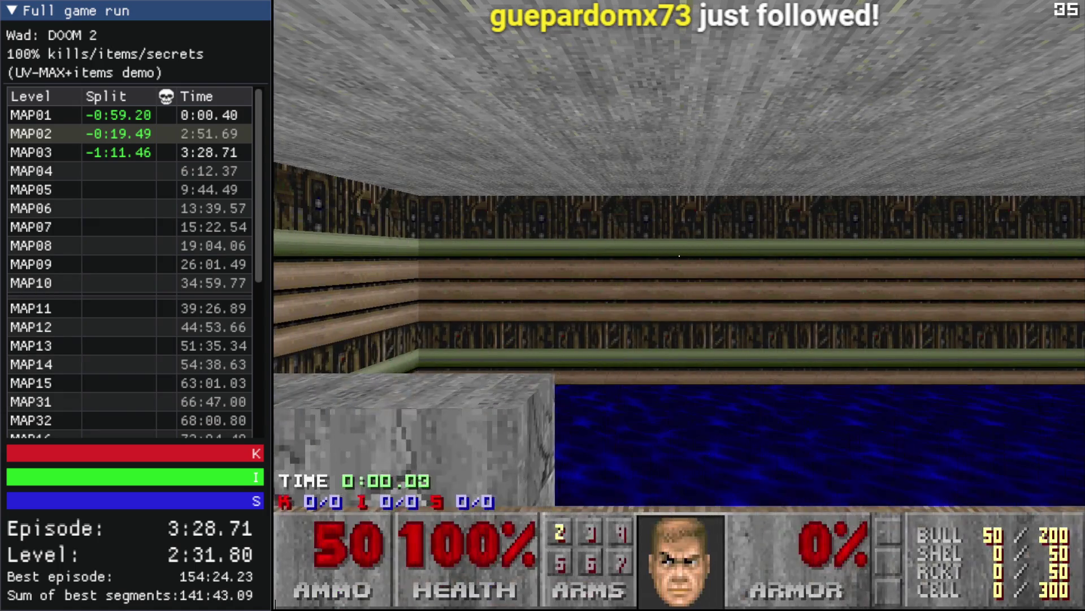
- Walk into the brick room, climb the stairs and collect the shells beside the ammo box
key(Left)
key(Up)
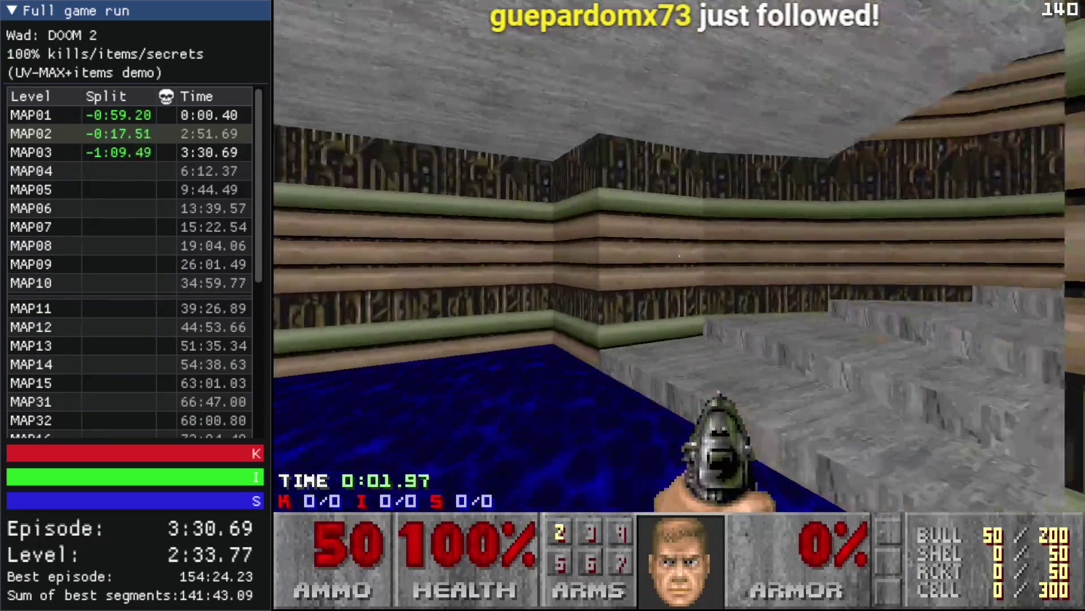
key(Left)
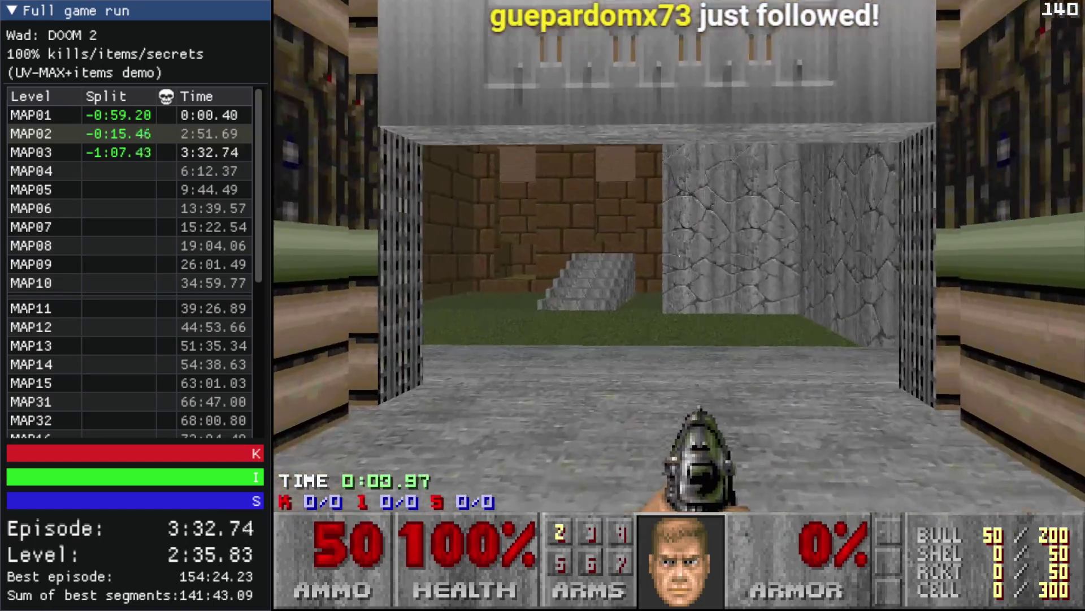
key(Up)
key(Left)
key(Up)
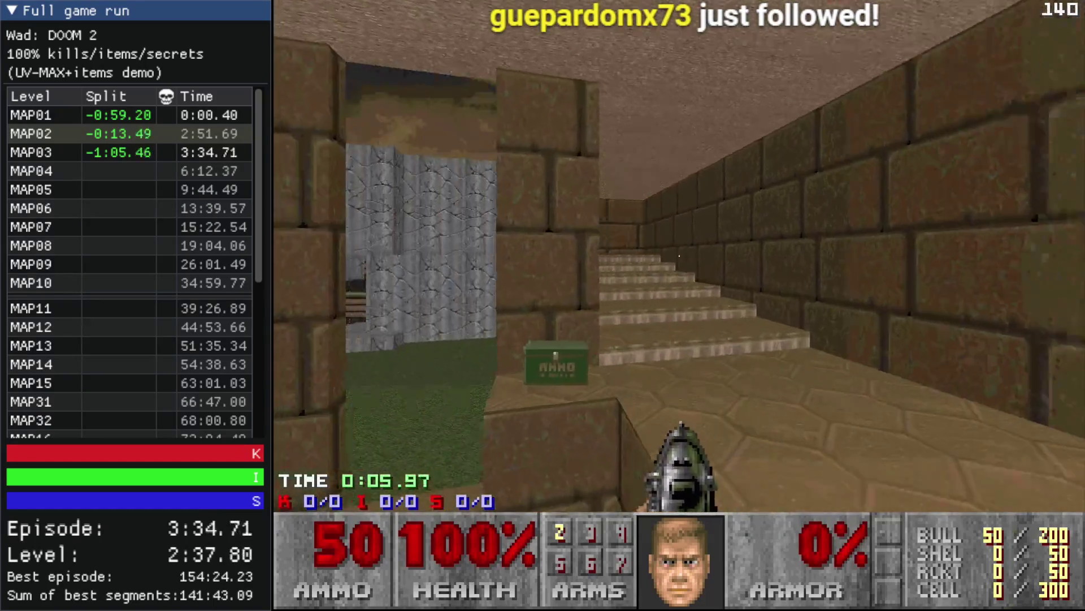
key(Up)
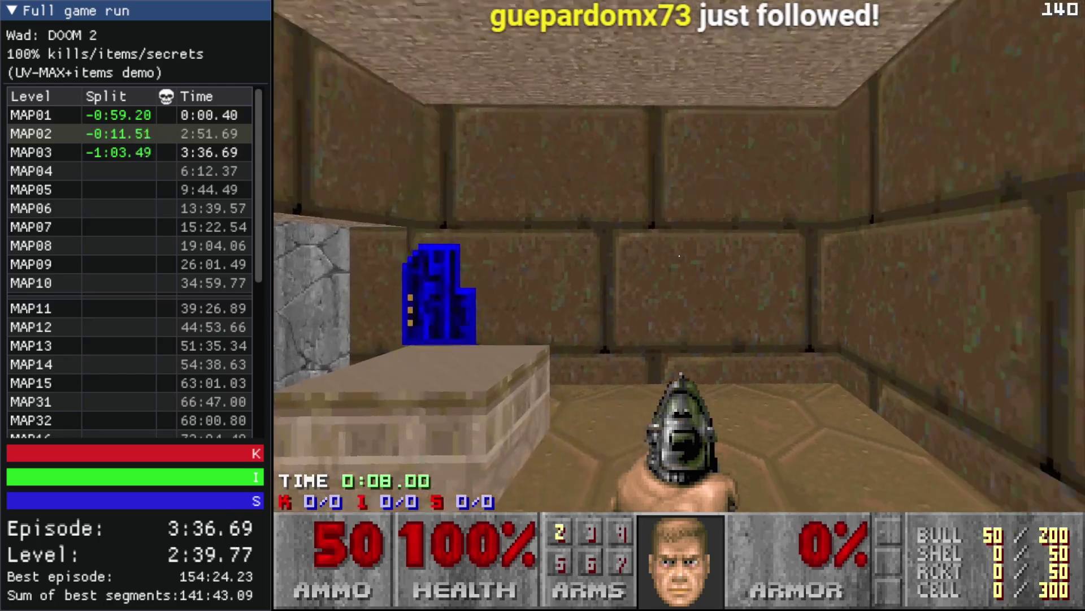
key(Right)
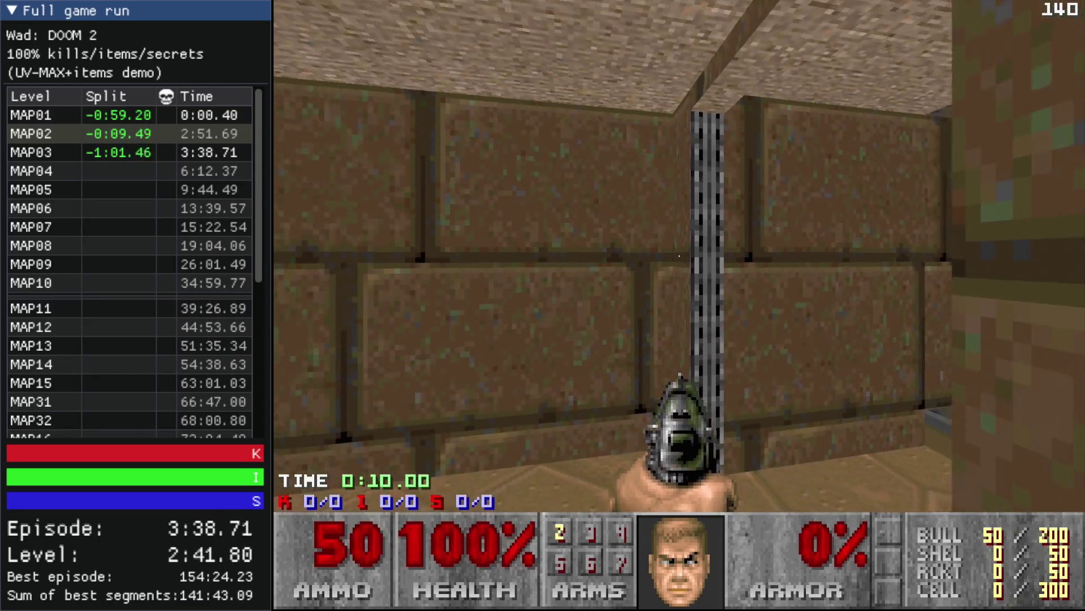
key(Left)
key(Up)
key(Up)
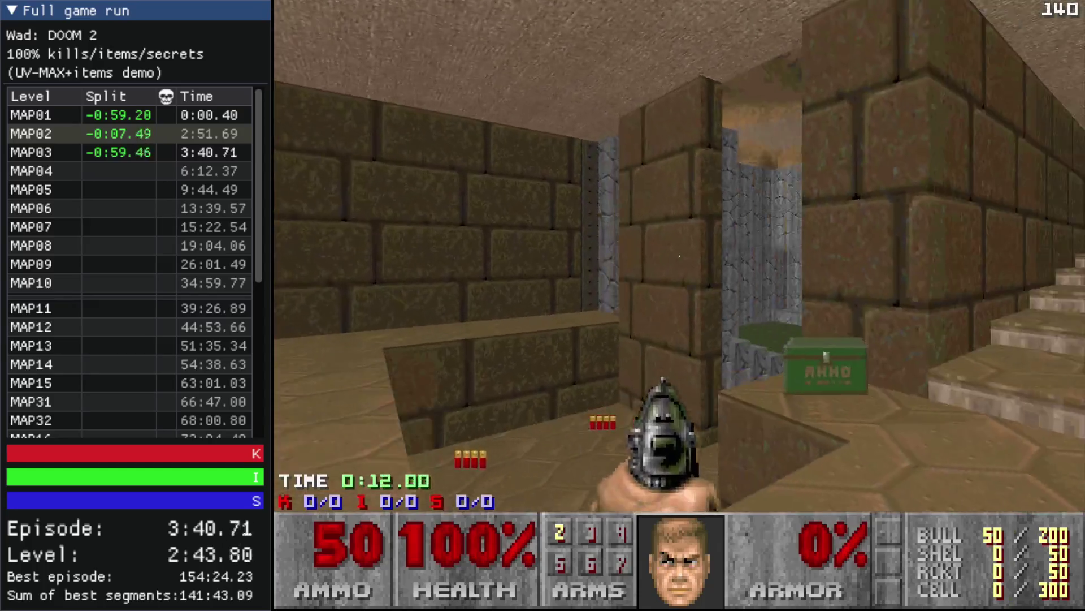
key(Left)
key(Right)
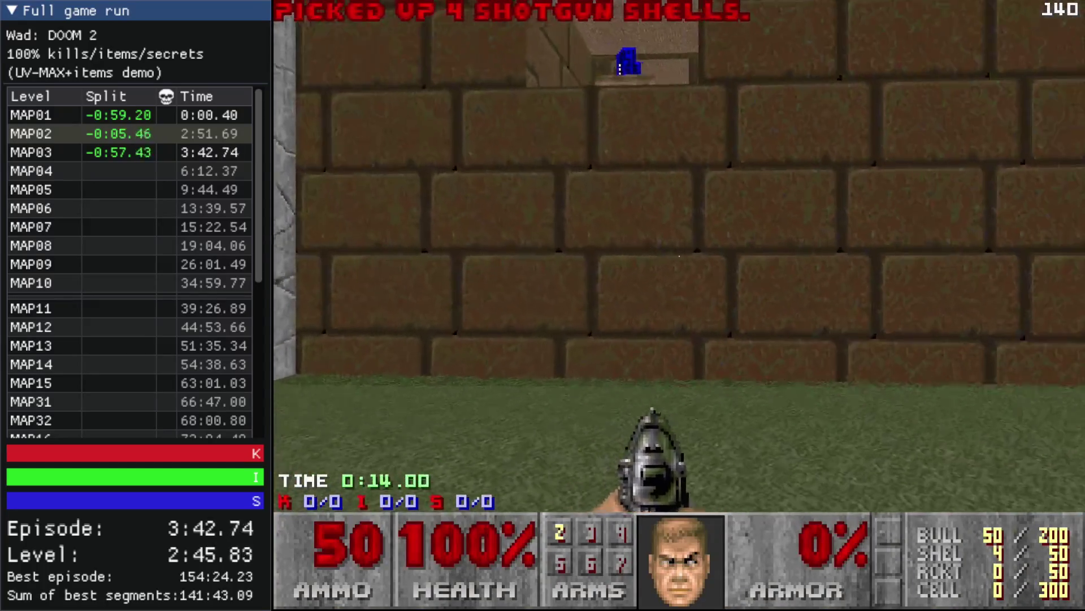
key(Up)
key(Down)
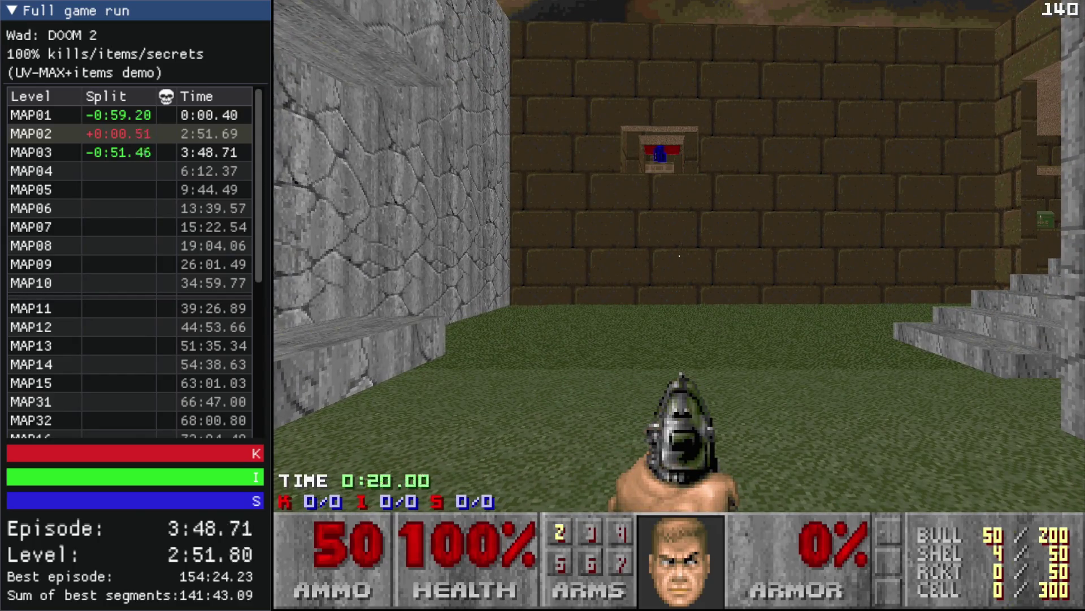
- Pick up the ammo box and blue keycard along the grey-wall corridor, then leave the game
key(Left)
key(Up)
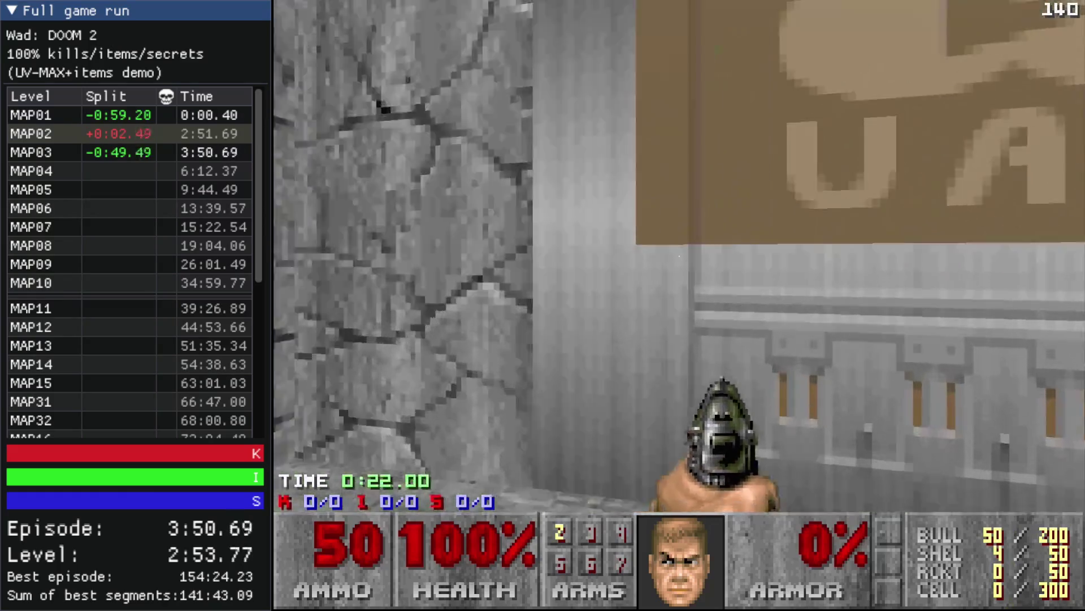
key(Left)
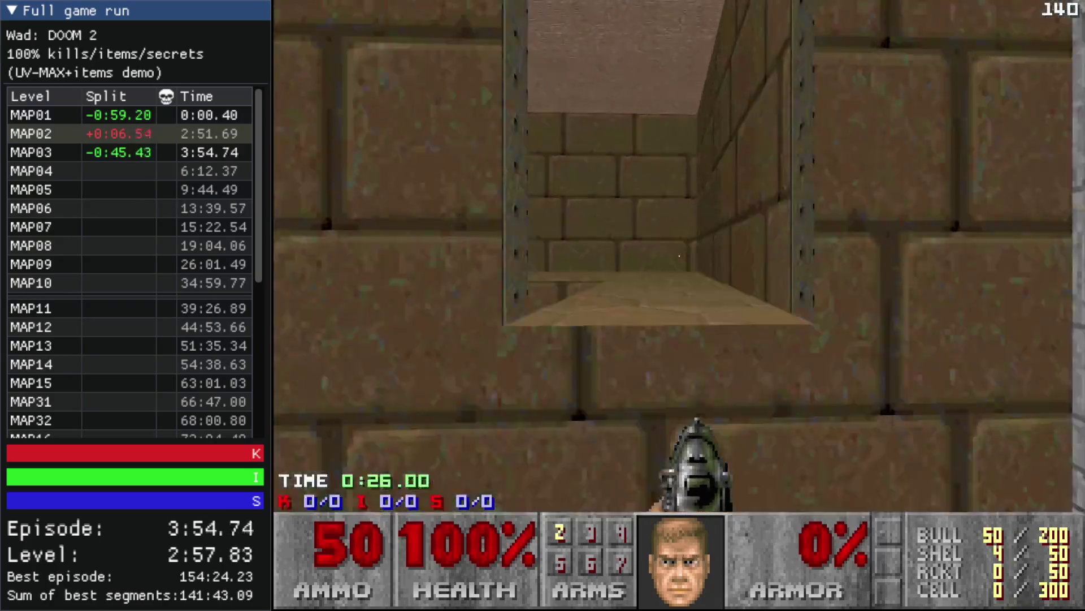
key(Up)
key(Left)
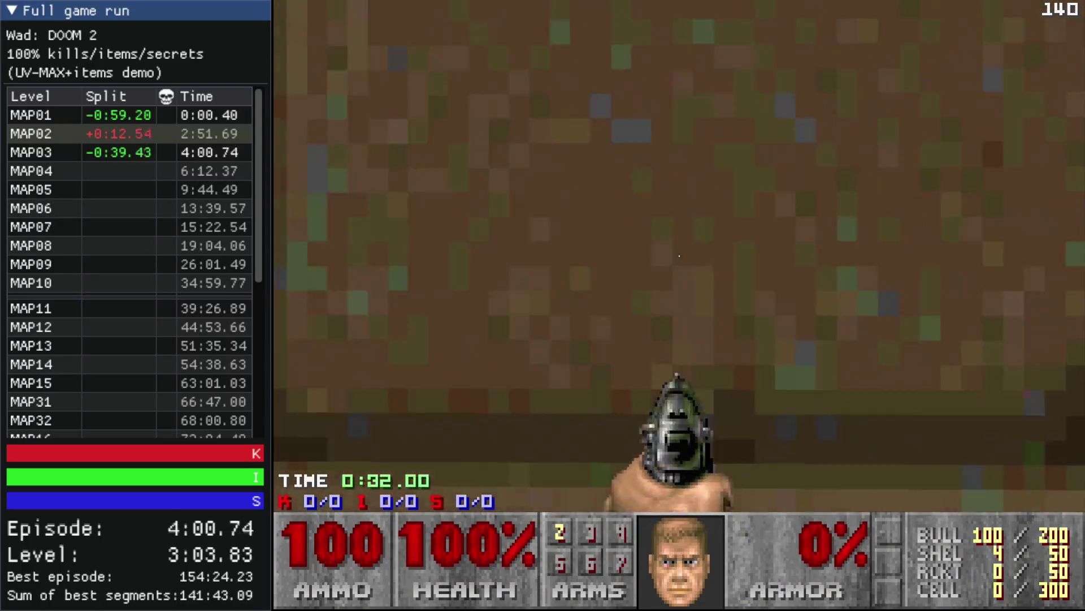
key(Up)
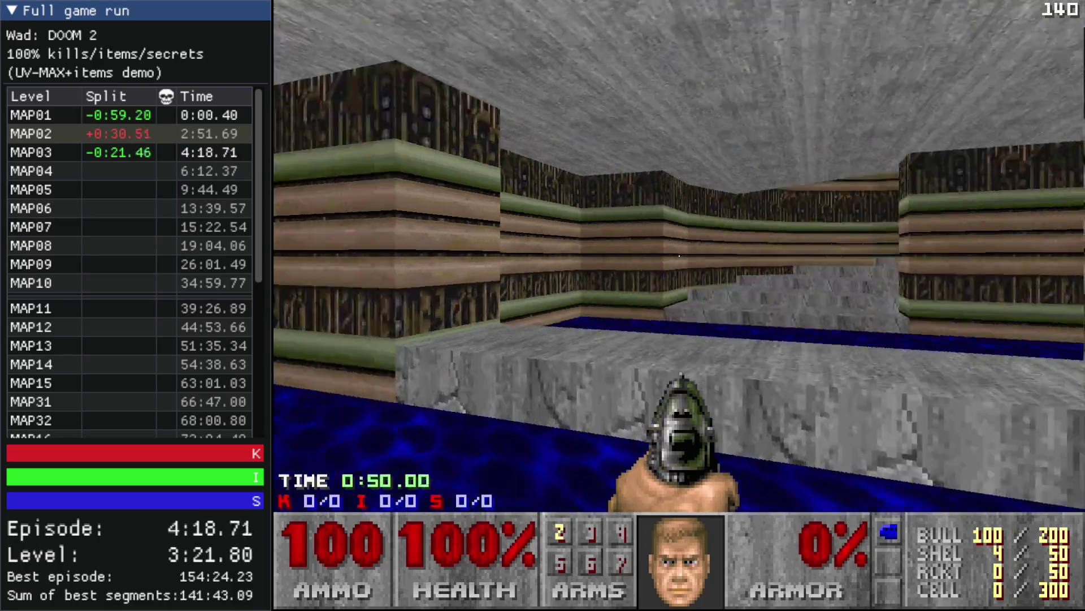
key(Escape)
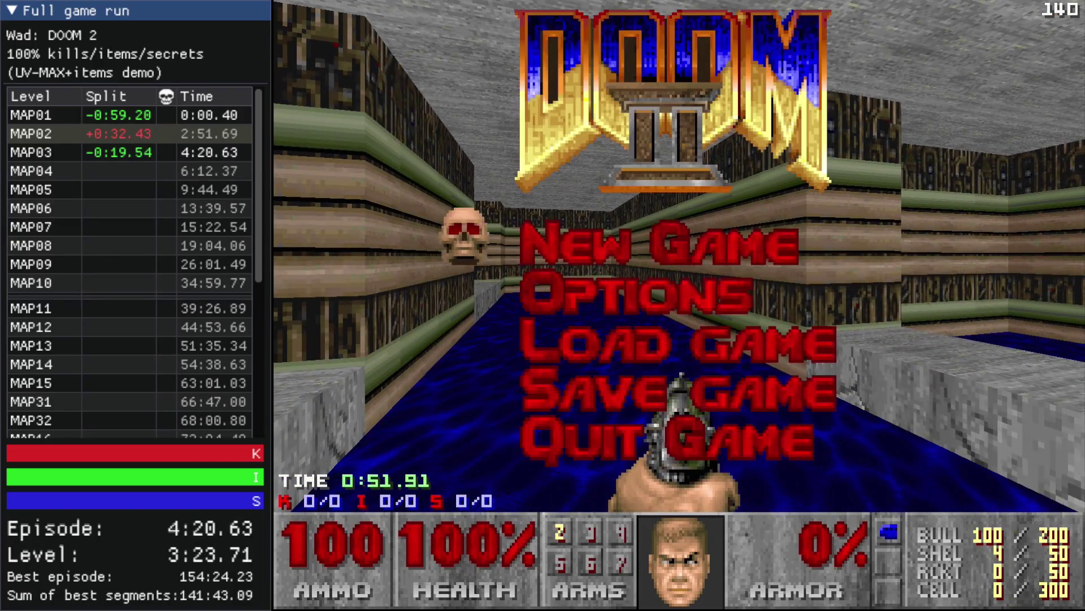
key(alt+Tab)
- Copy the four selected red firesticks in Things mode and paste a duplicate set
key(t)
scroll(622, 239, down, 10)
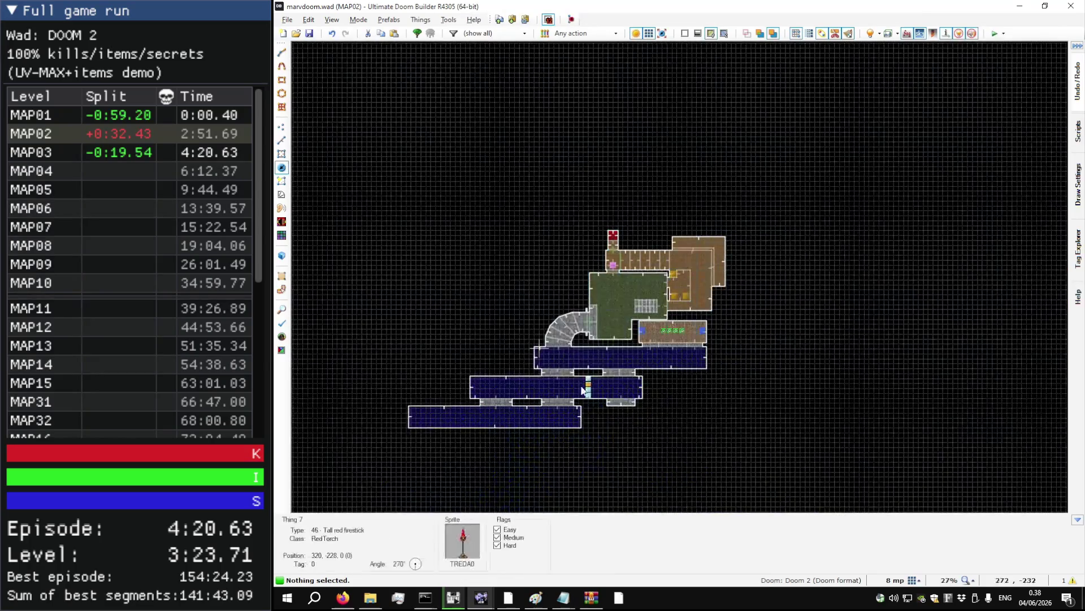
scroll(639, 439, up, 8)
scroll(546, 370, down, 5)
scroll(365, 393, up, 10)
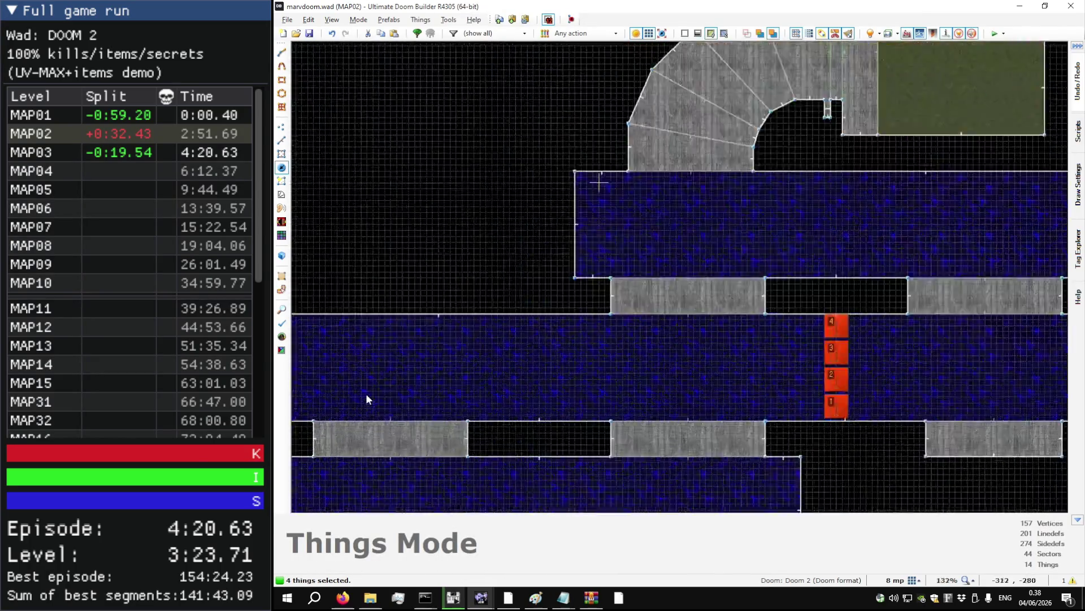
key(ctrl+c)
key(ctrl+v)
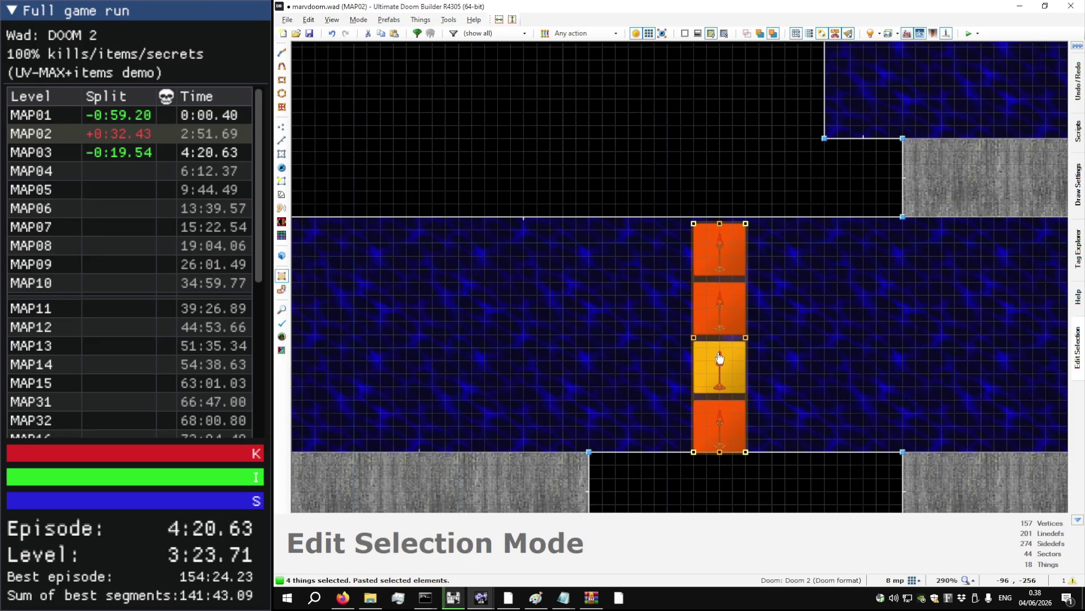
- Drag the pasted firesticks into a second column in the middle blue room
drag(719, 357, 743, 351)
scroll(678, 346, down, 3)
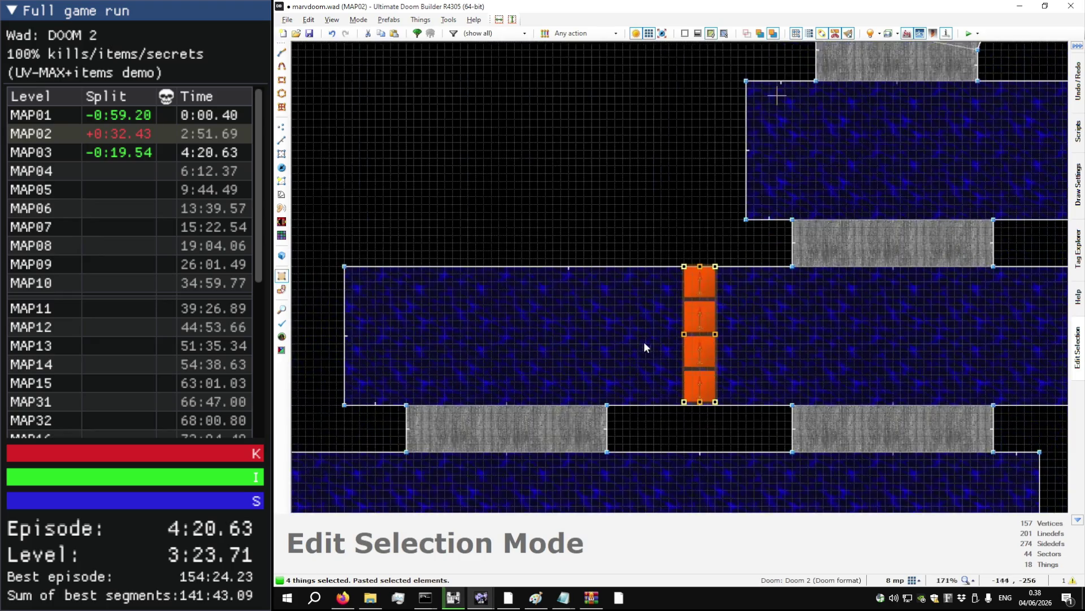
scroll(687, 365, down, 2)
scroll(675, 366, up, 3)
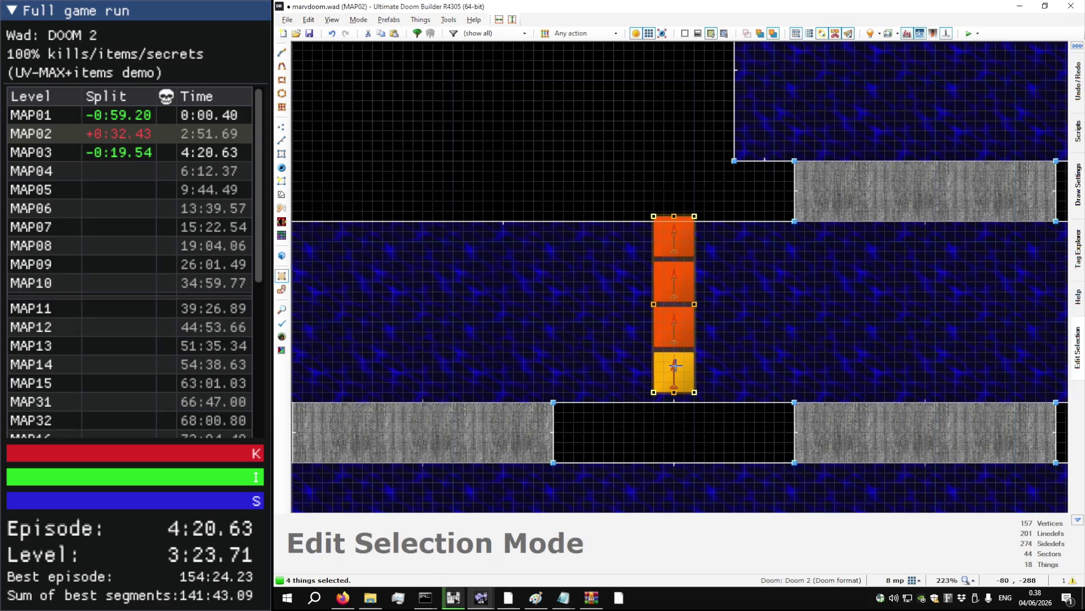
drag(675, 365, 676, 376)
scroll(685, 373, up, 3)
scroll(576, 351, down, 5)
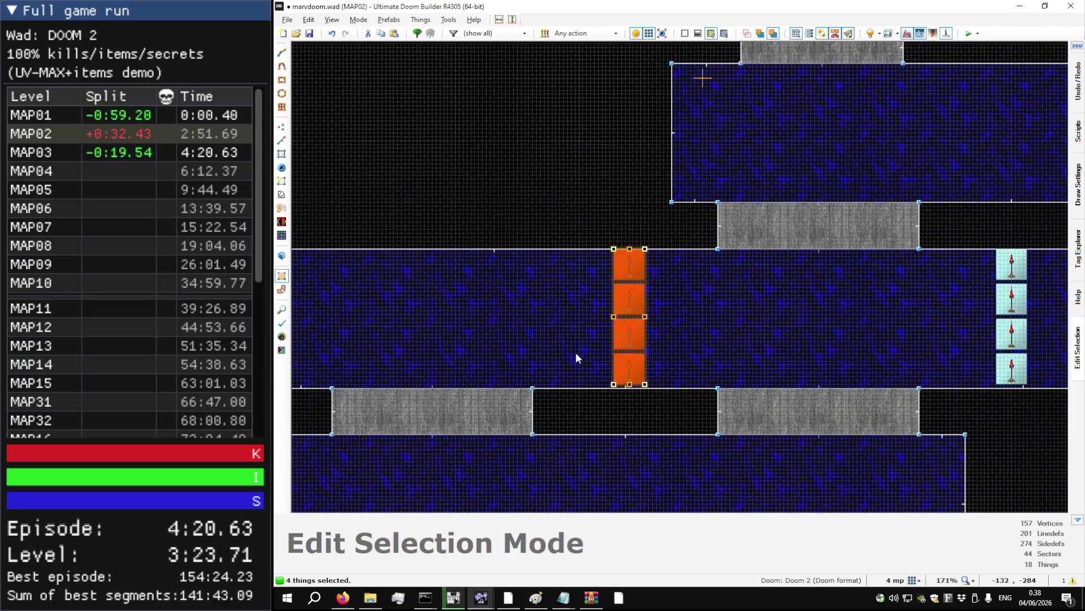
scroll(575, 351, up, 3)
scroll(638, 368, up, 1)
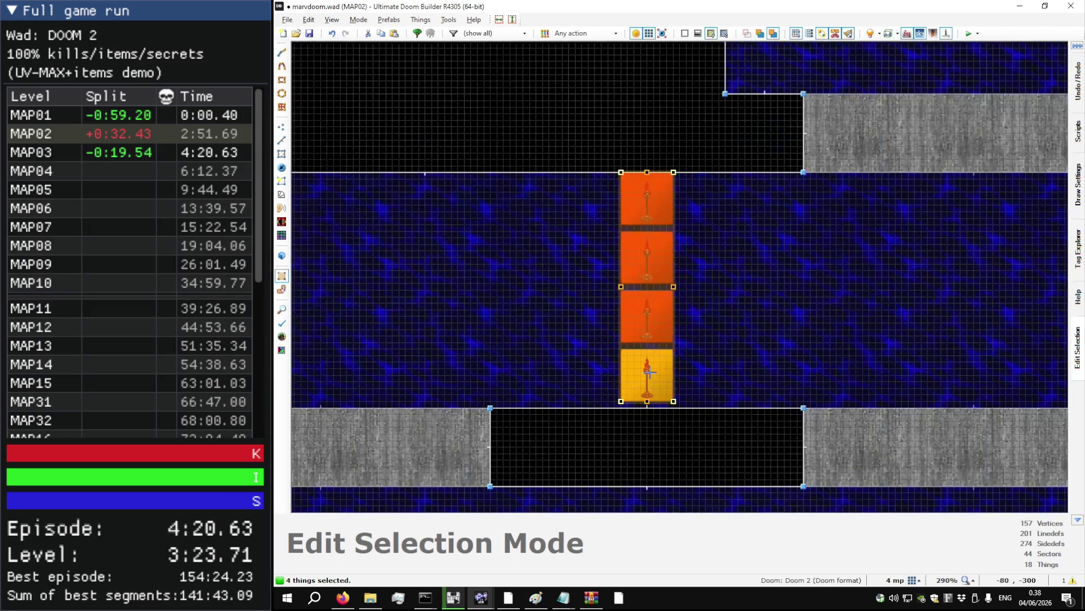
scroll(635, 377, down, 4)
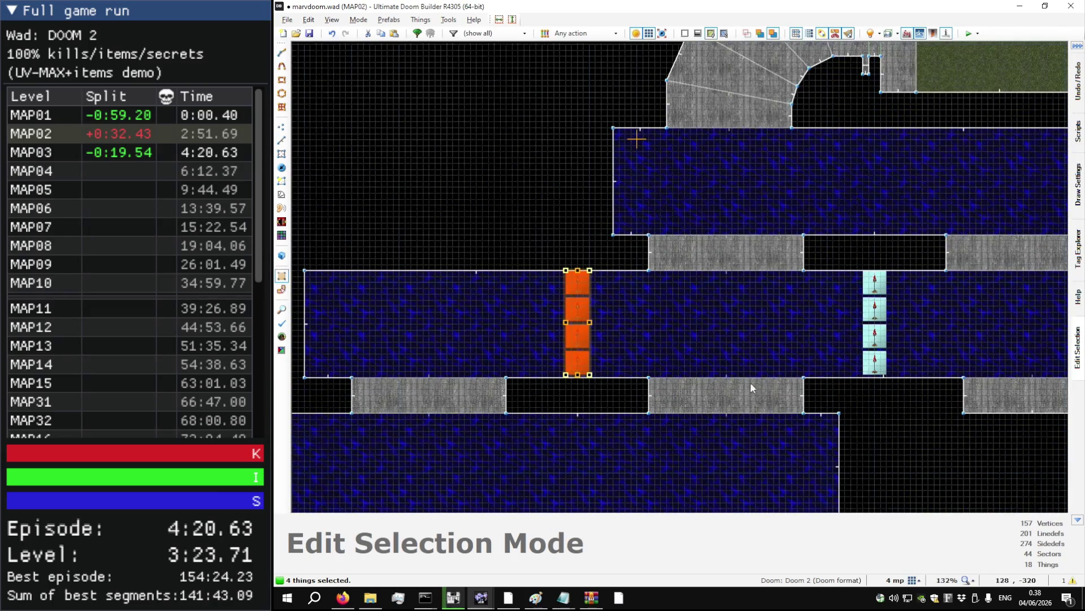
scroll(751, 381, down, 1)
key(Escape)
scroll(718, 341, down, 1)
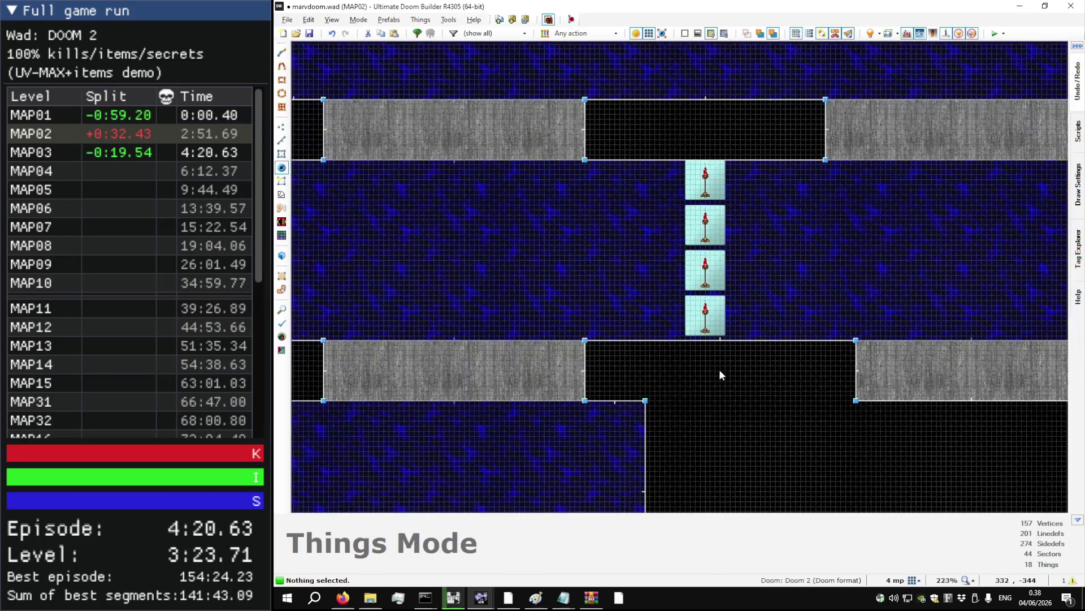
scroll(719, 369, down, 4)
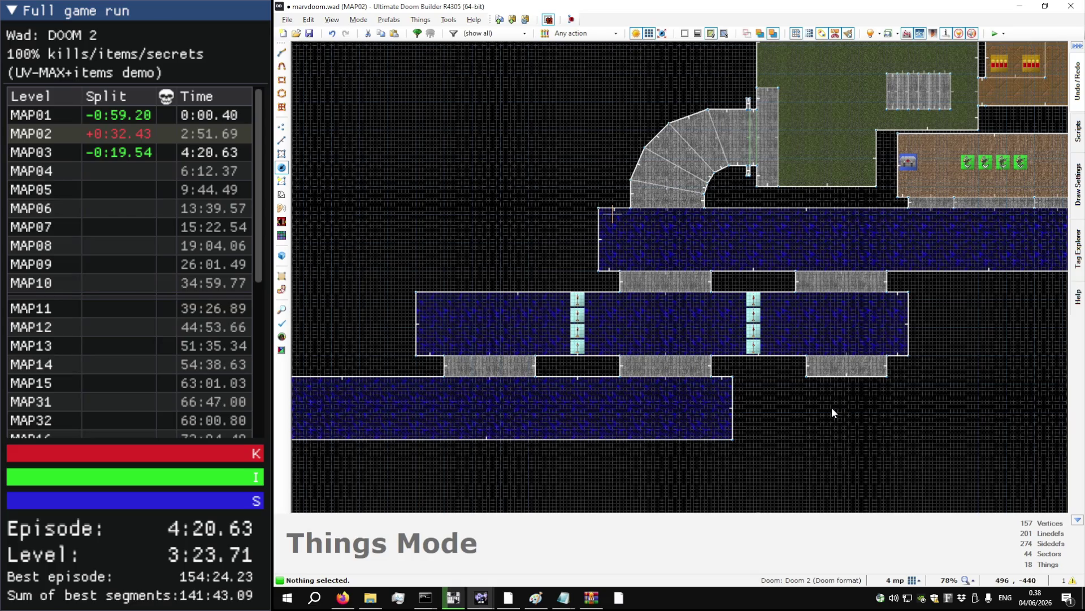
- Draw the first small square sector on the grey strip between the blue rooms
key(l)
scroll(615, 263, up, 7)
scroll(615, 263, up, 1)
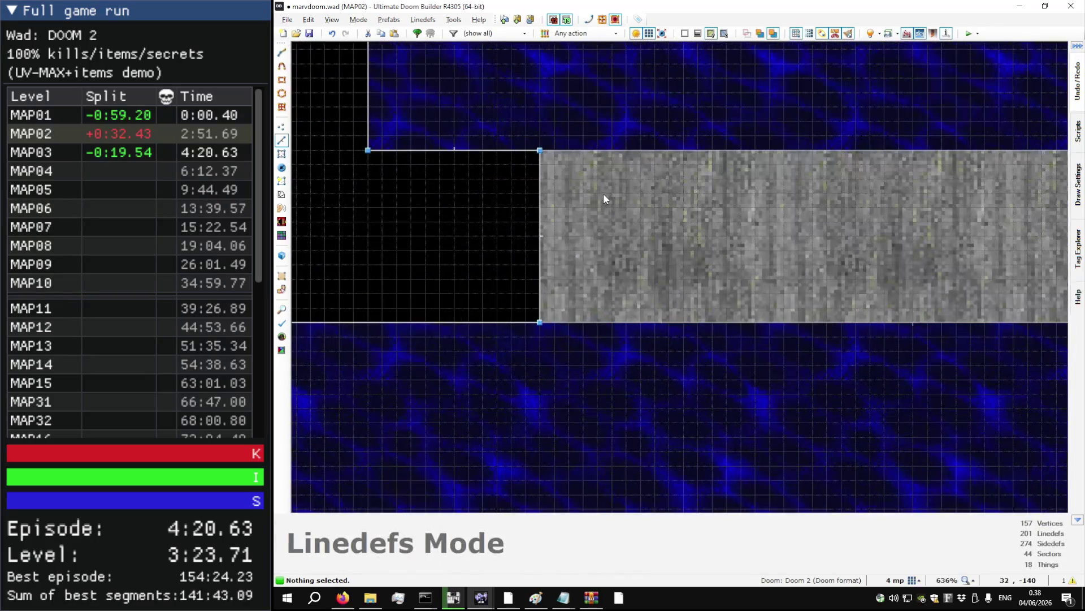
key(d)
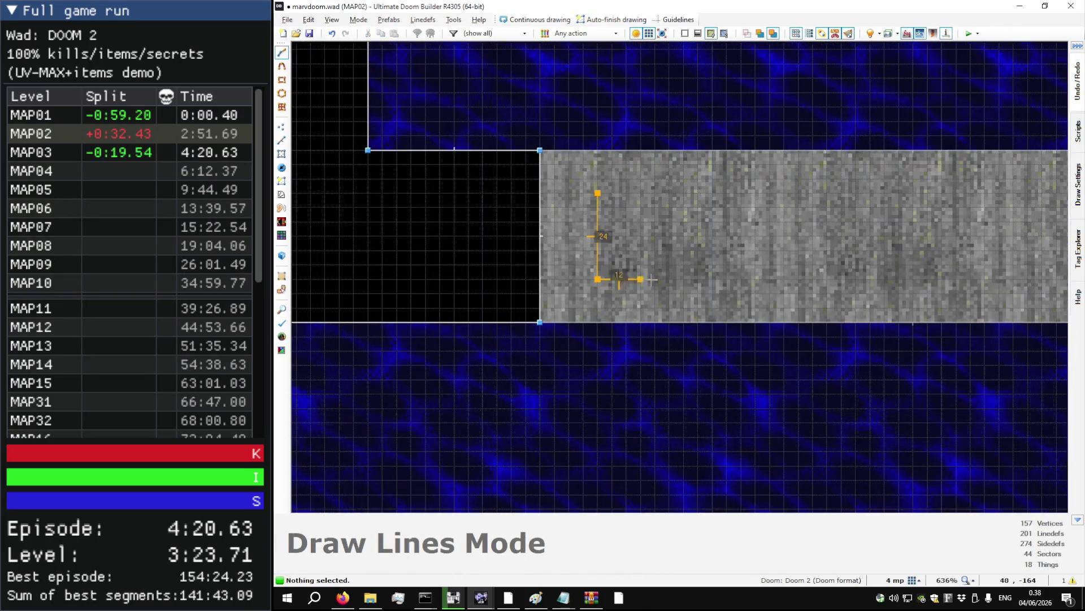
click(684, 278)
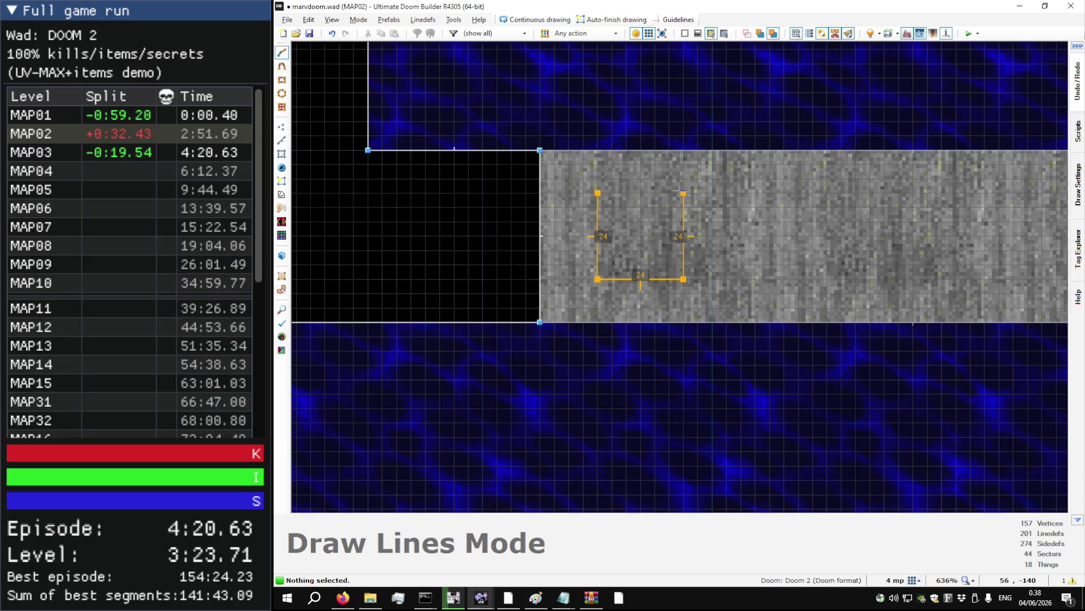
click(598, 193)
scroll(598, 236, down, 2)
key(s)
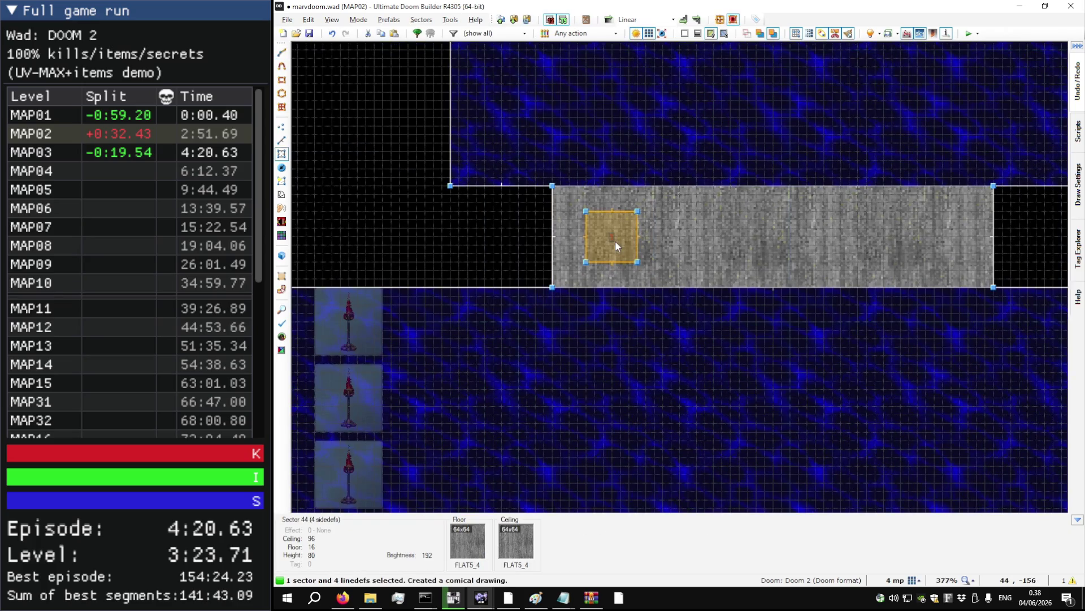
- Set the grid to 8 units and draw the second square sector beside the first
key(l)
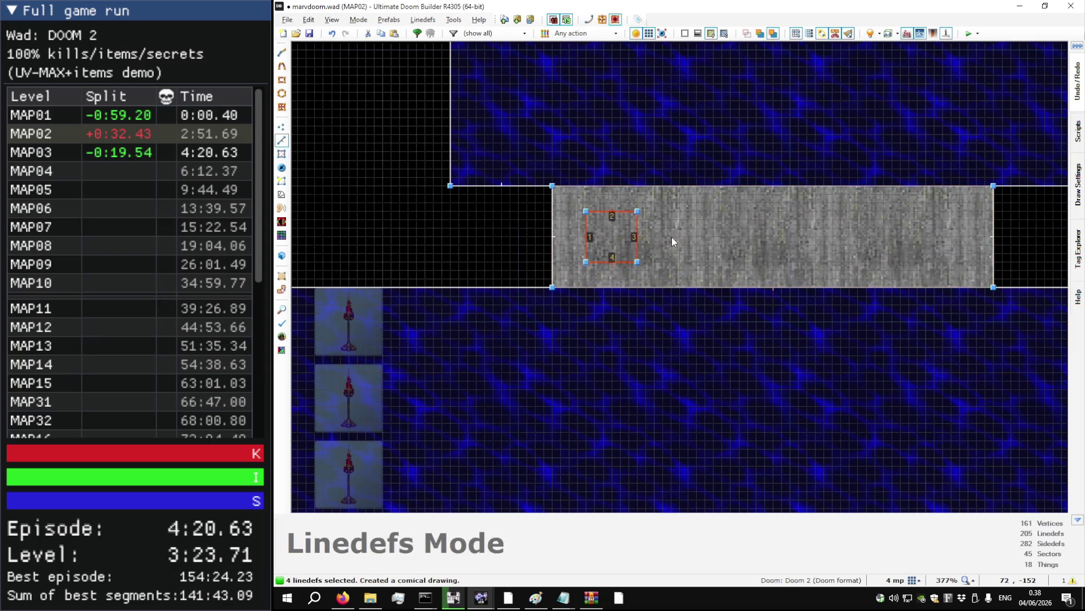
key(bracketright)
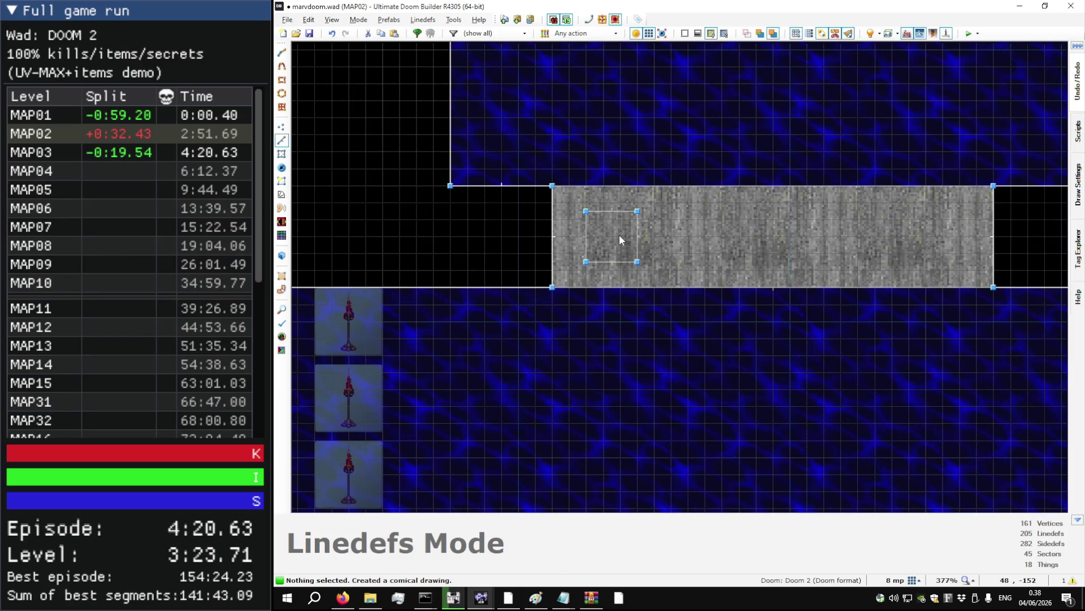
scroll(619, 236, up, 4)
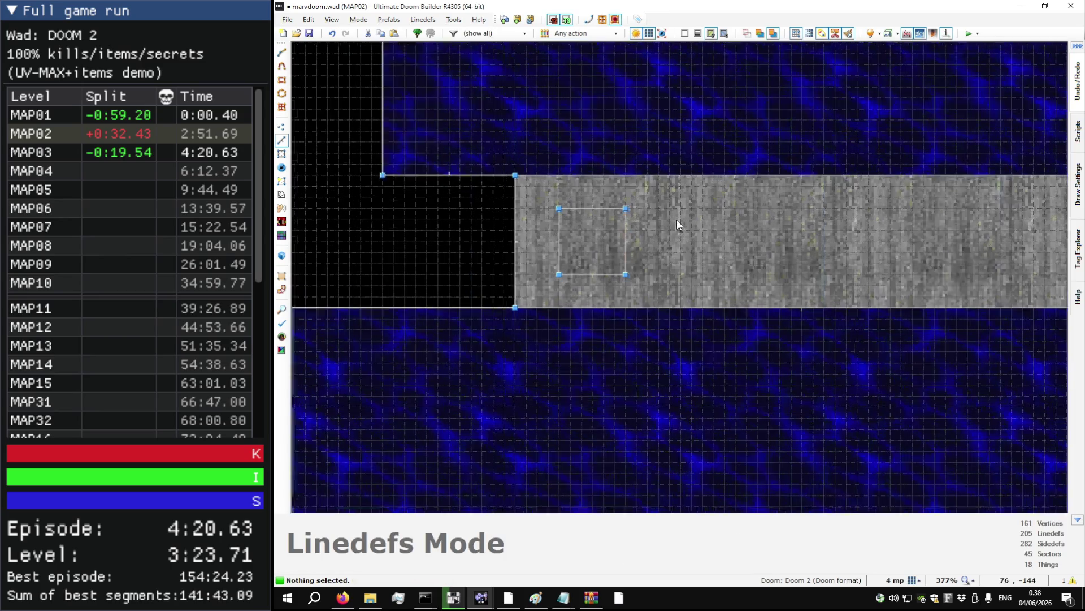
key(space)
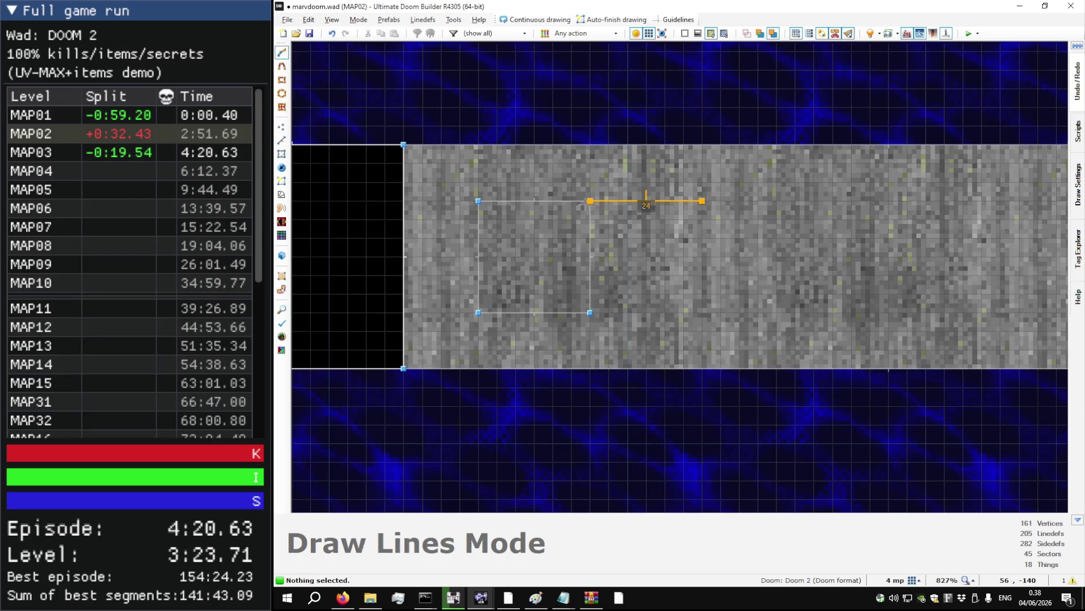
click(702, 201)
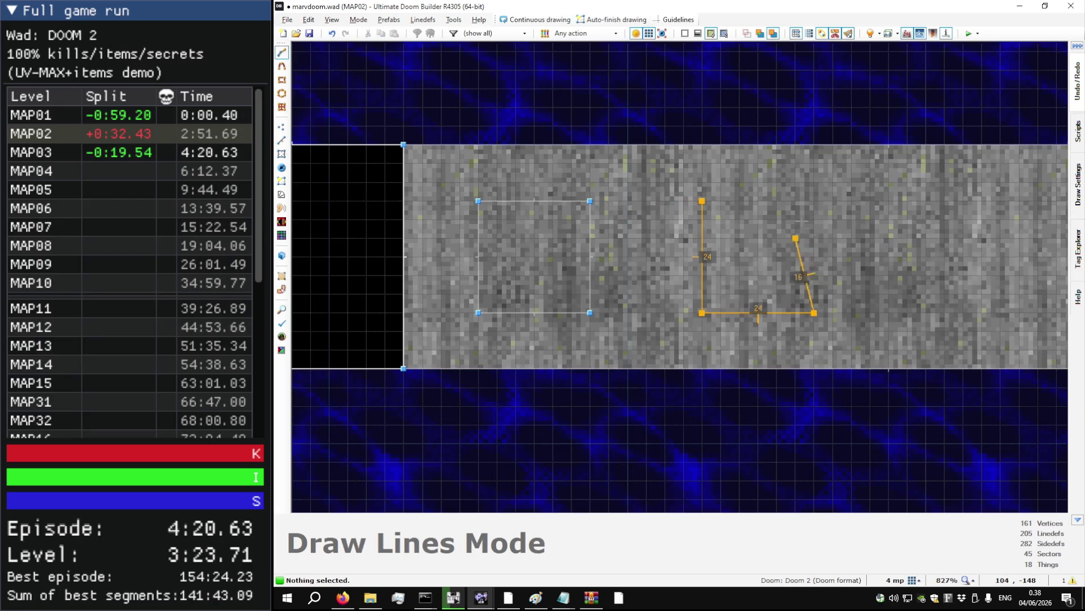
click(711, 211)
scroll(530, 240, down, 5)
scroll(768, 230, up, 3)
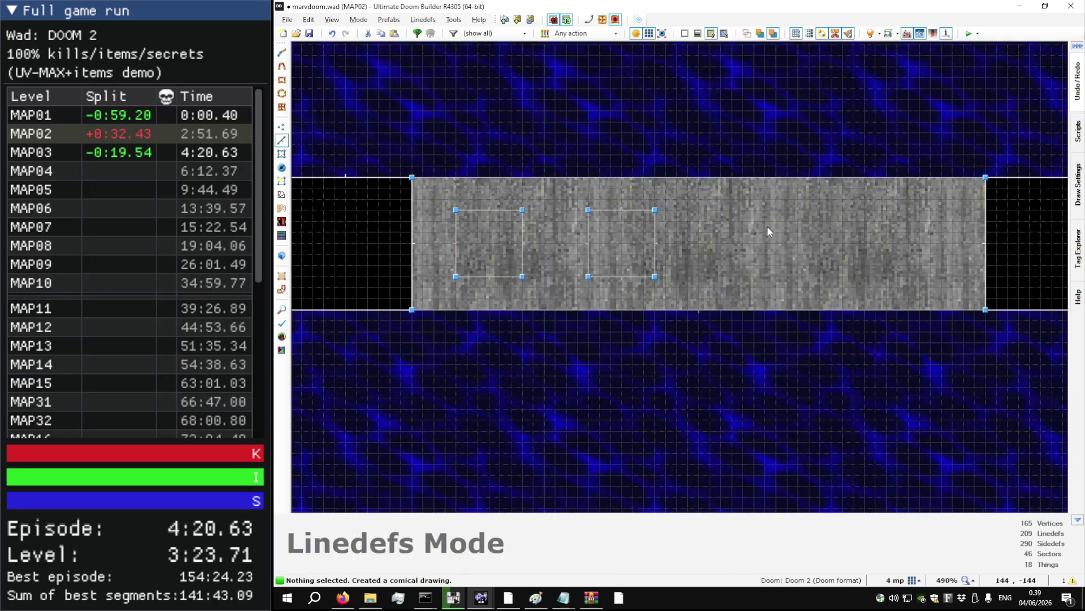
- Draw the third and fourth square sectors, then box-select all four squares' corners
key(d)
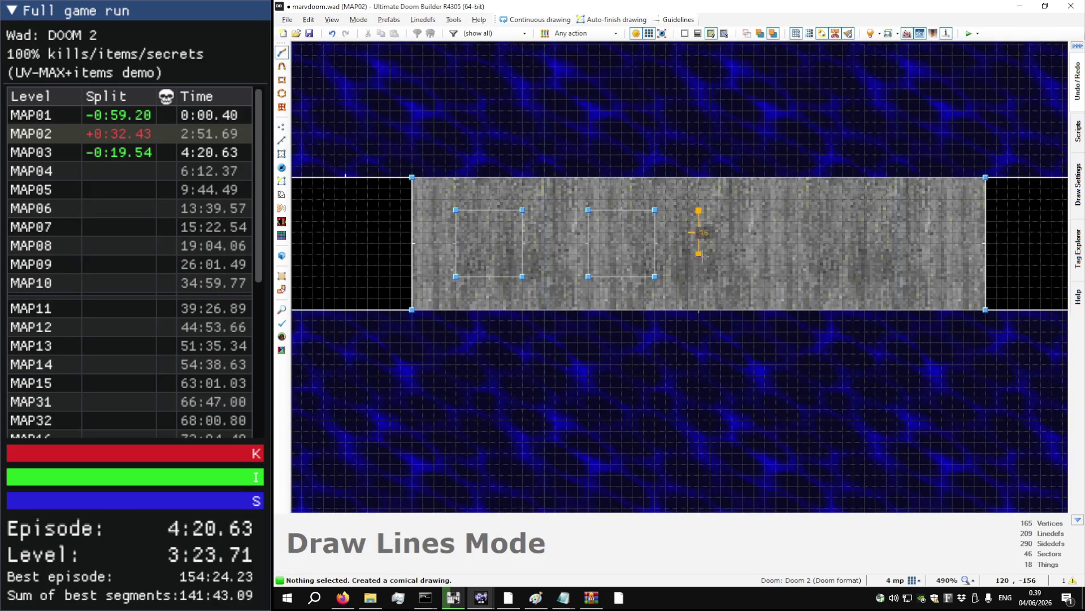
key(Escape)
key(d)
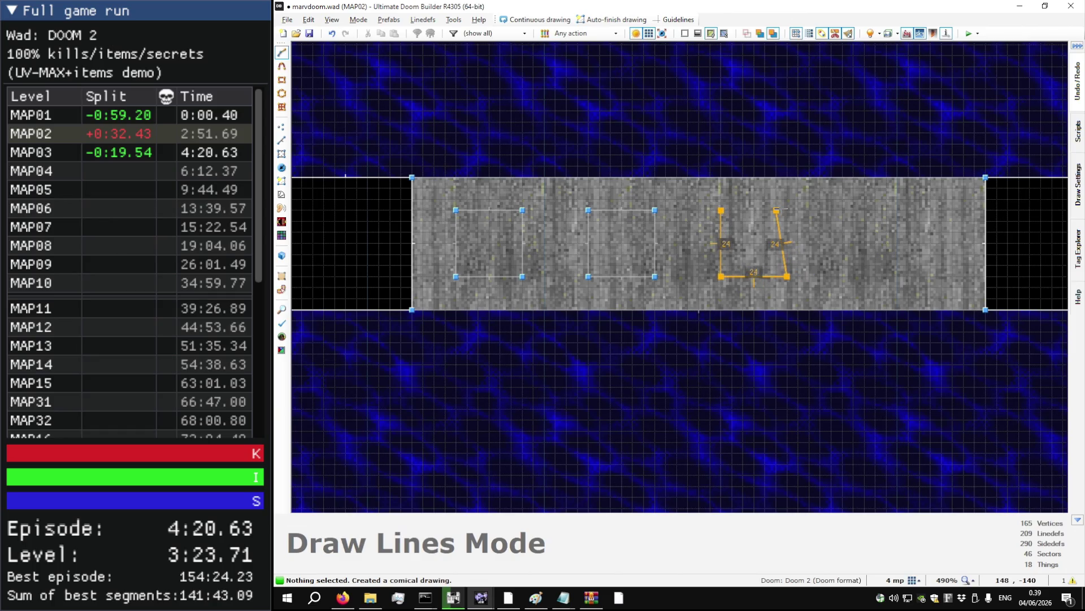
click(780, 210)
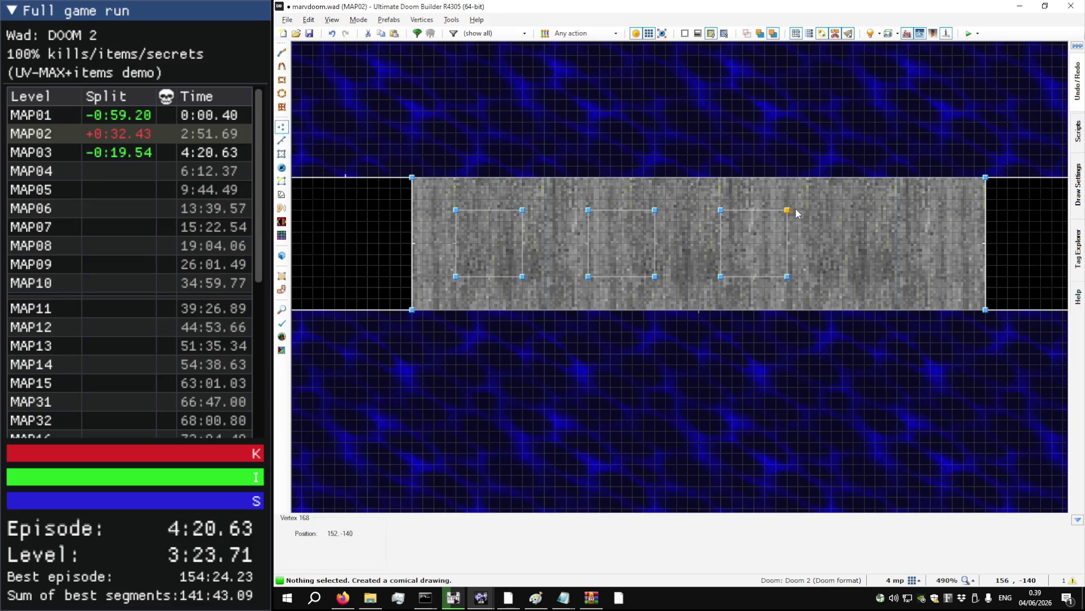
key(v)
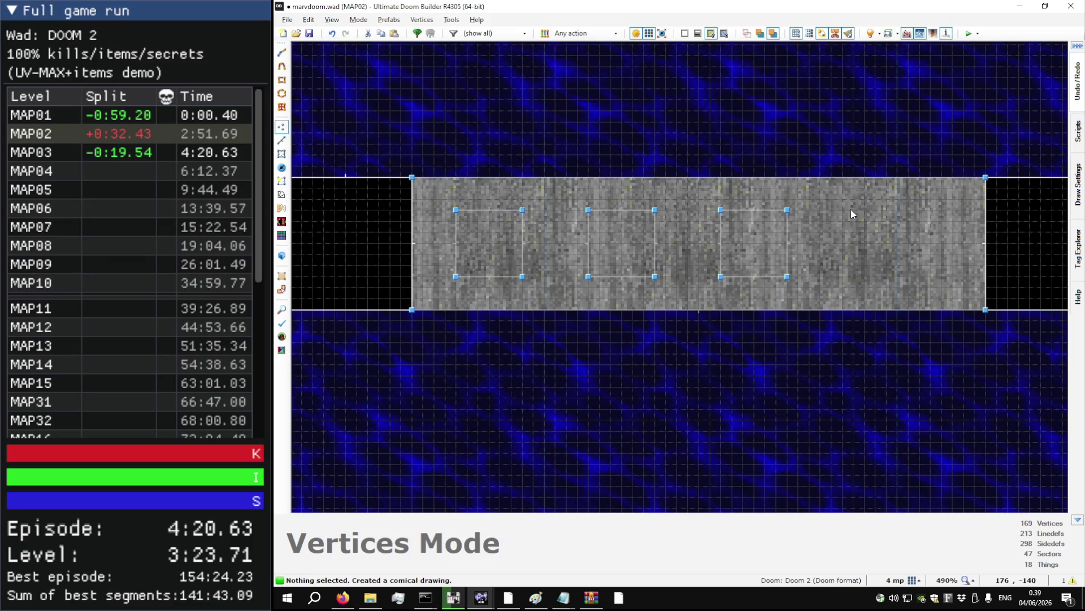
key(d)
click(851, 210)
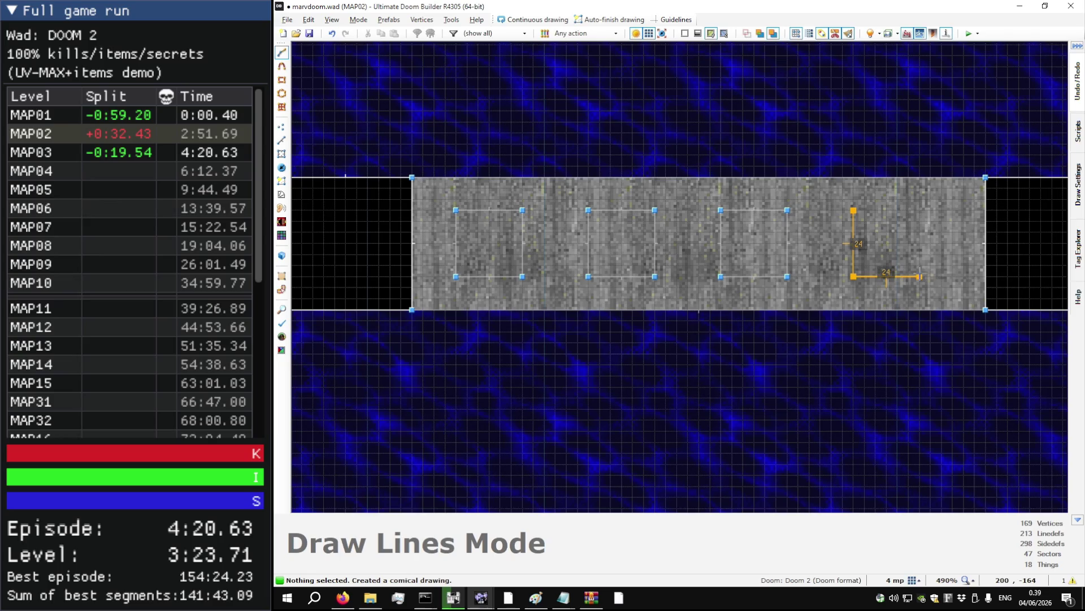
click(854, 216)
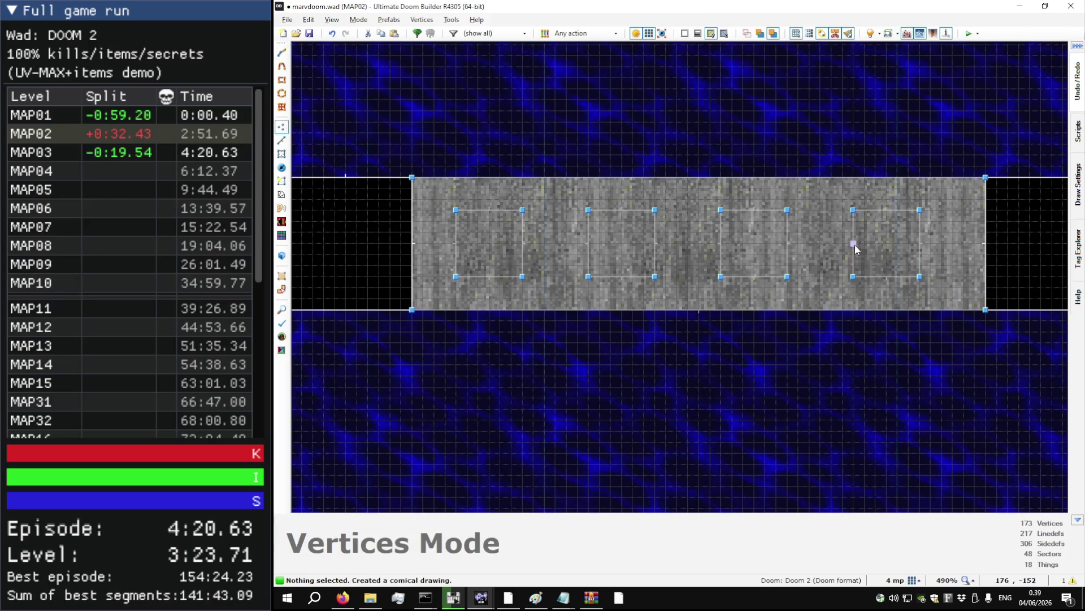
drag(939, 286, 467, 210)
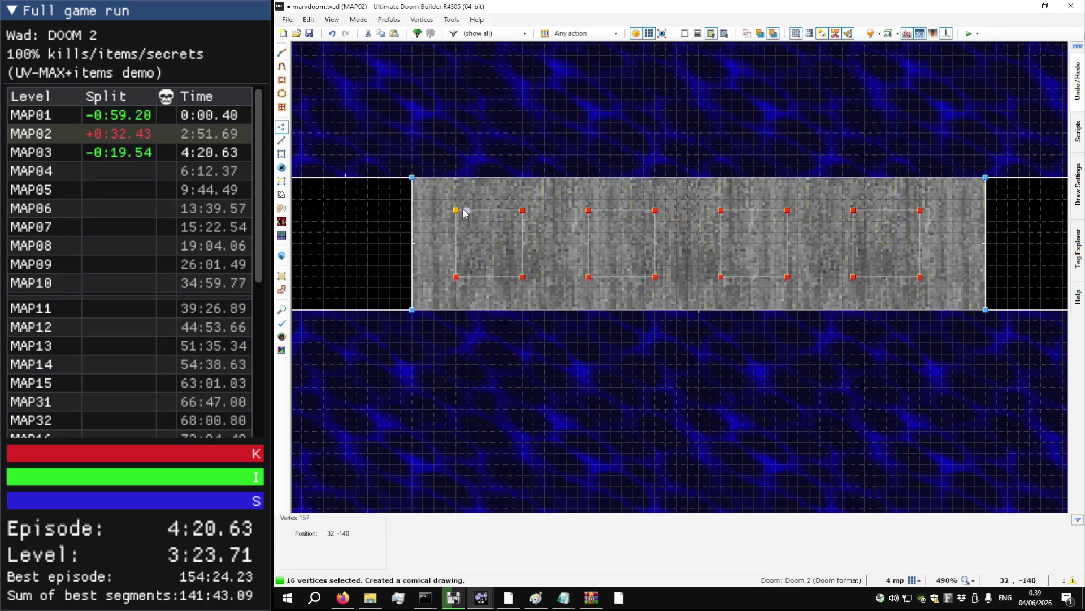
- Select the four square sectors and join them into a single sector, Sector 44
click(560, 222)
key(s)
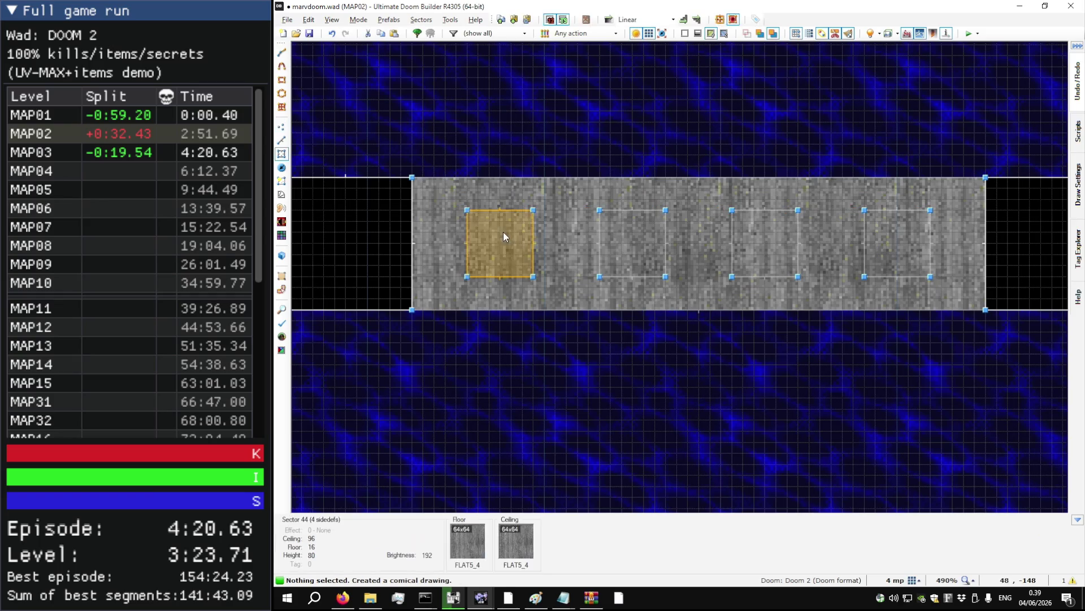
click(501, 238)
click(636, 235)
click(765, 237)
click(896, 235)
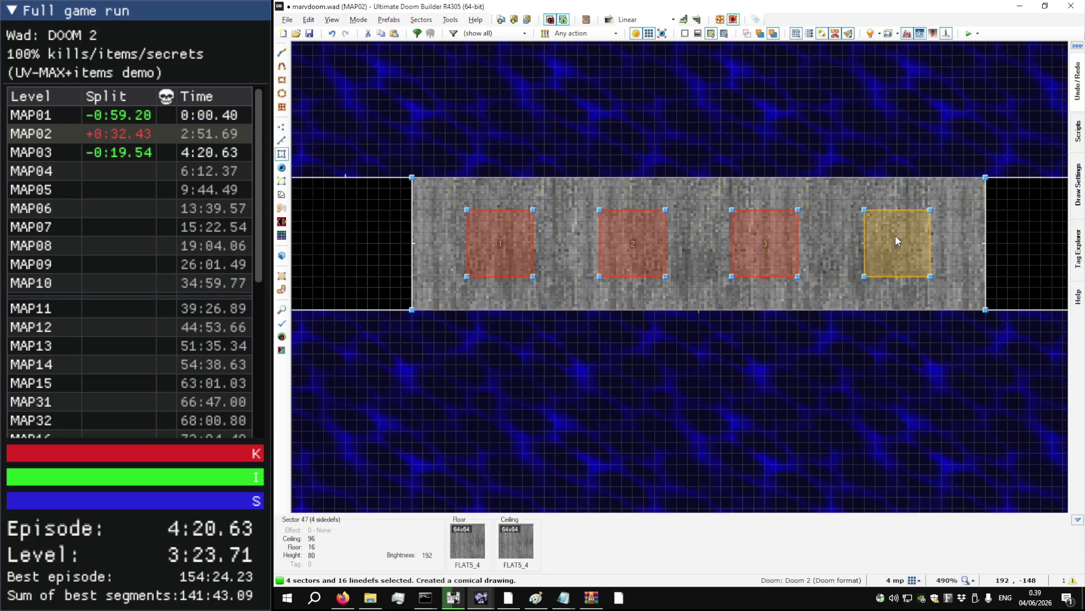
key(ctrl+j)
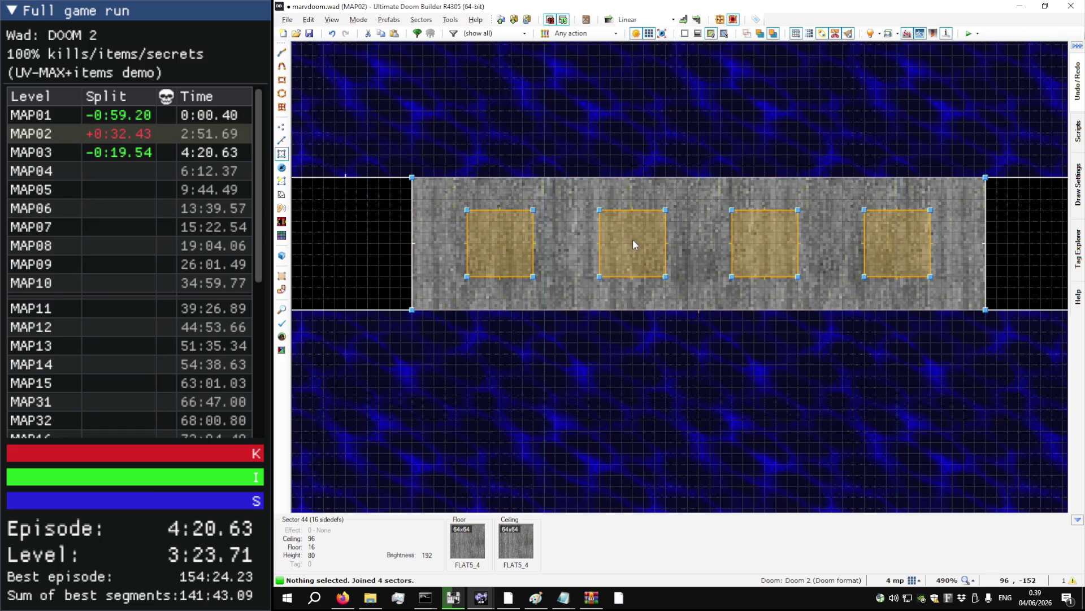
- In Visual Mode, lower the joined pillar sector's ceiling to 16
key(q)
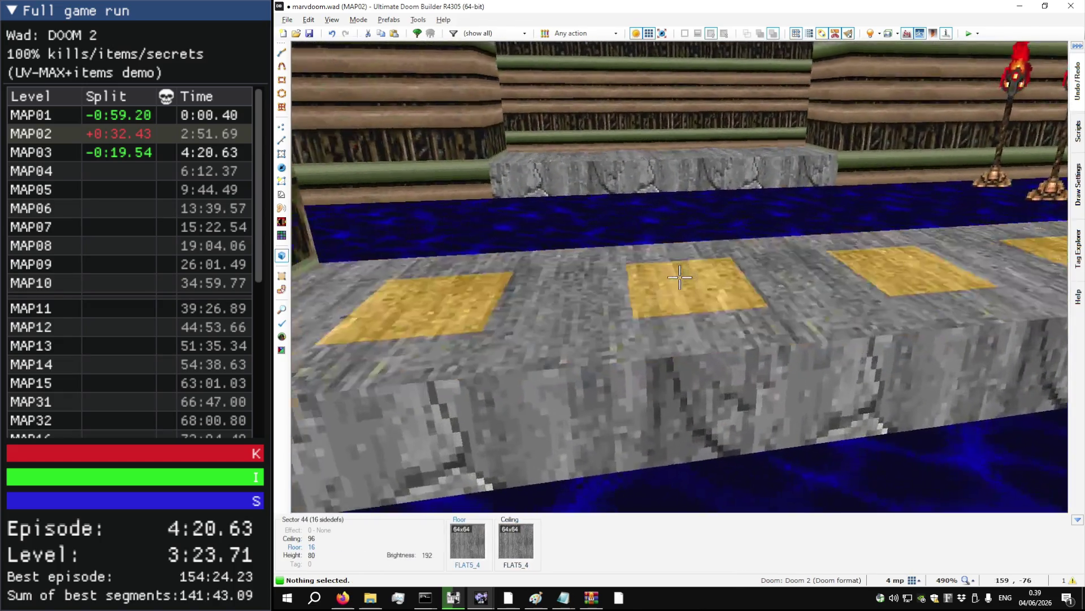
click(680, 277)
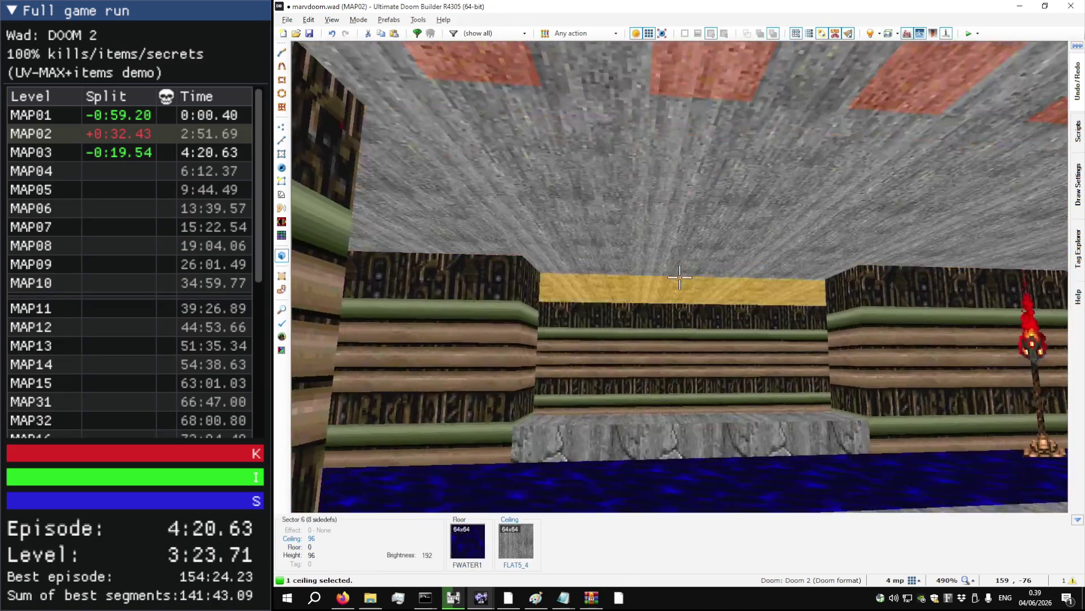
scroll(680, 277, down, 10)
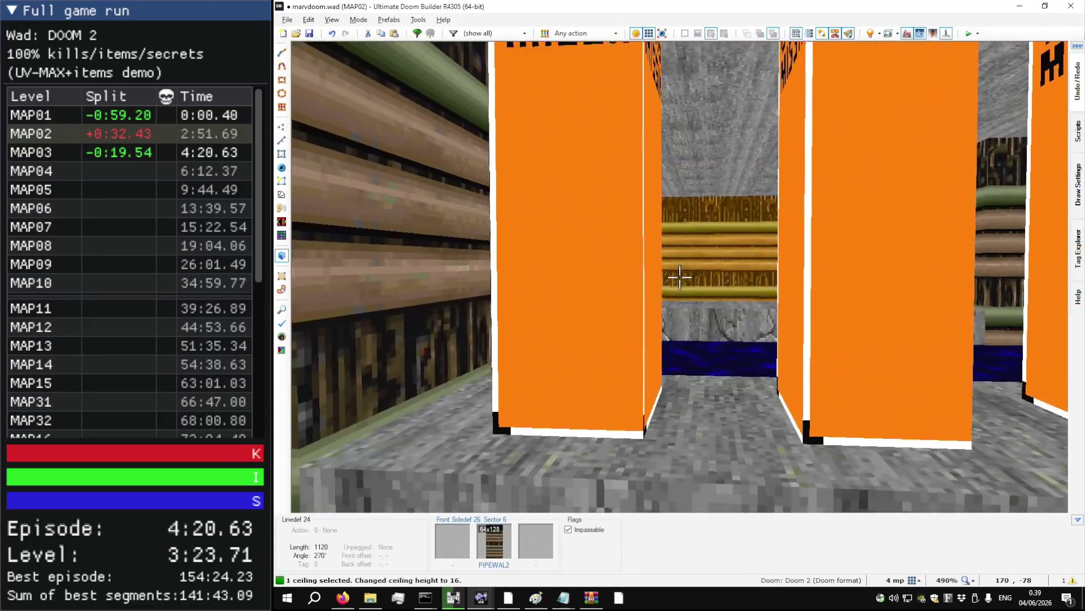
- Set the pillar walls' upper texture to DOORBLU
right_click(680, 277)
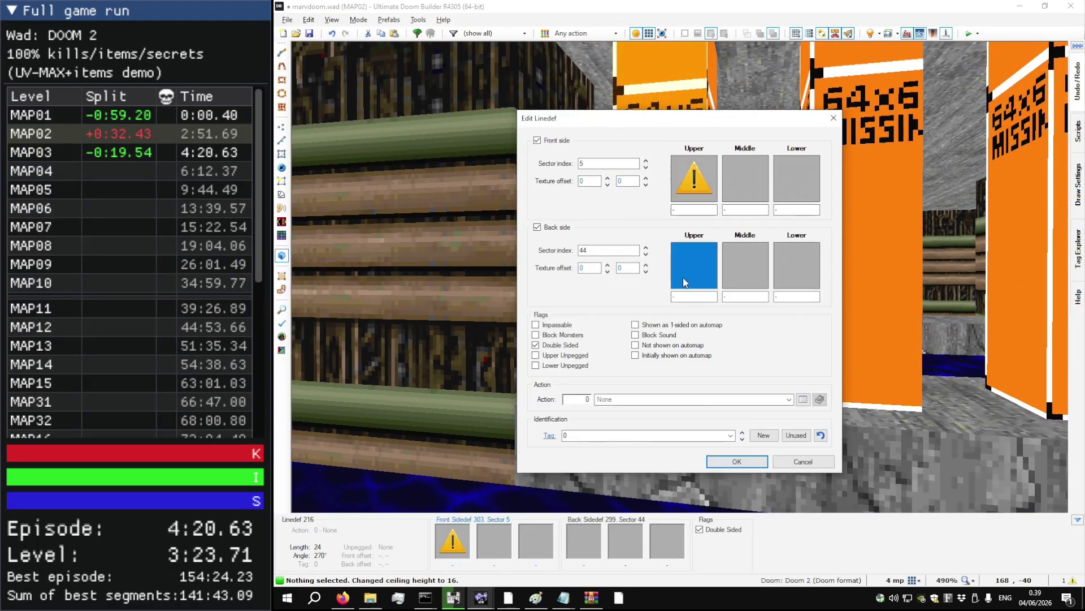
click(694, 195)
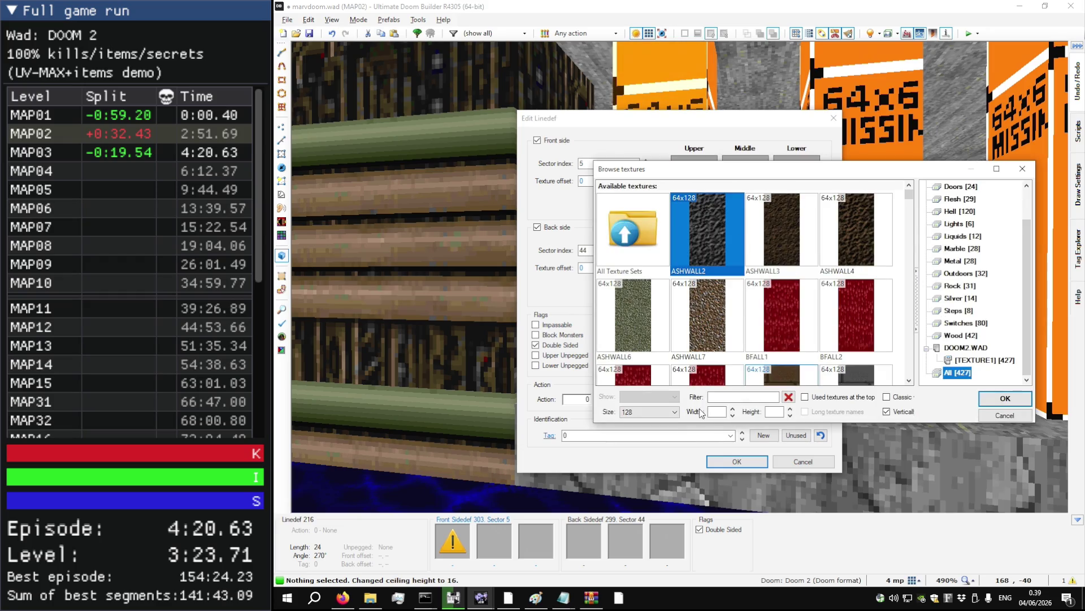
text(BLU)
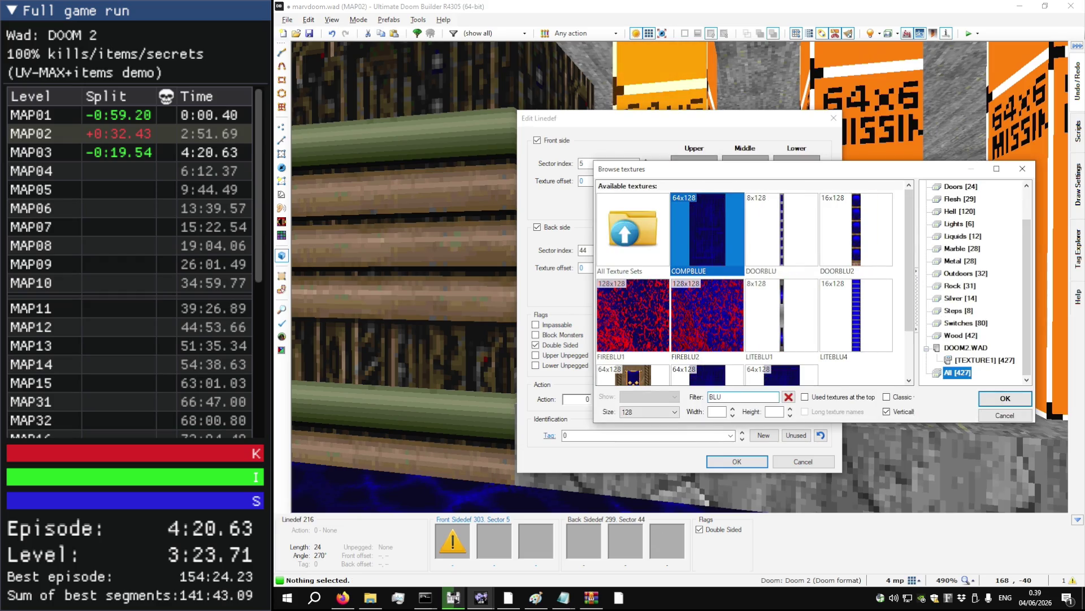
double_click(785, 247)
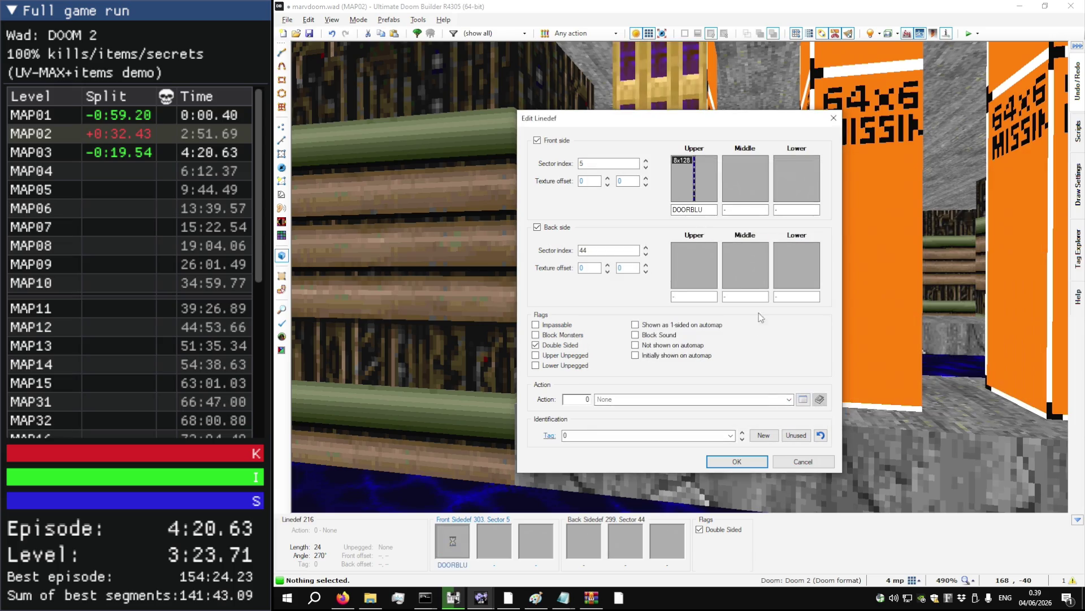
click(737, 461)
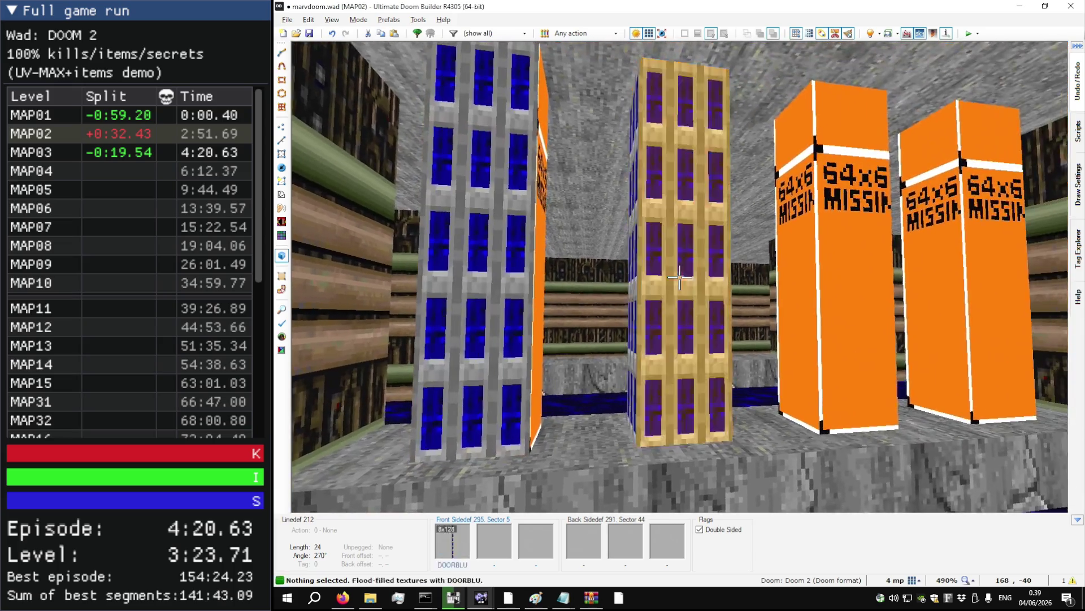
- Inspect the blue-textured pillars in 3D, then return to the 2D map
key(w)
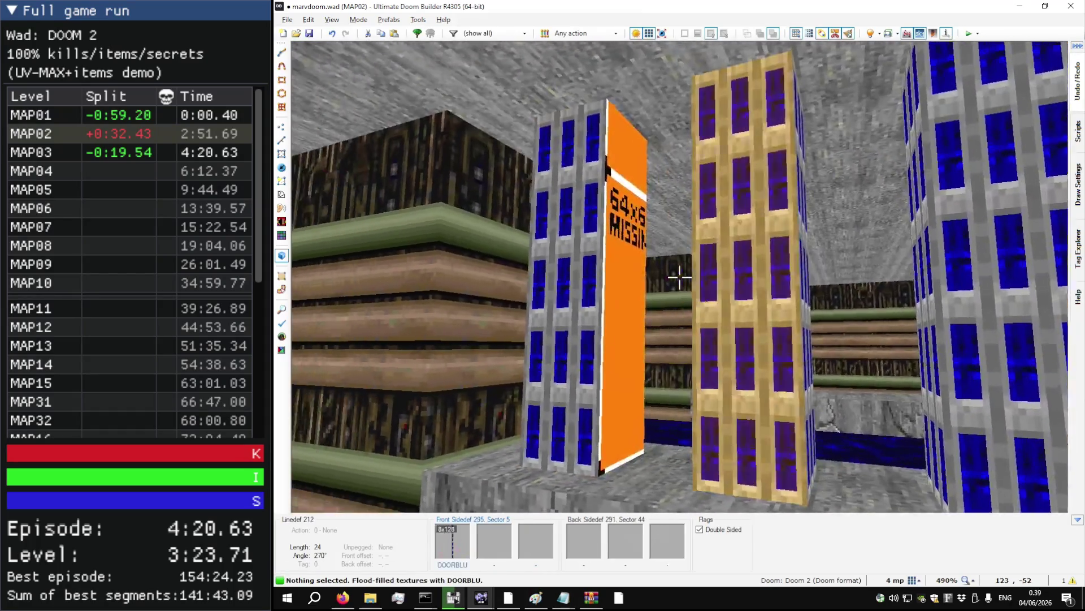
key(w)
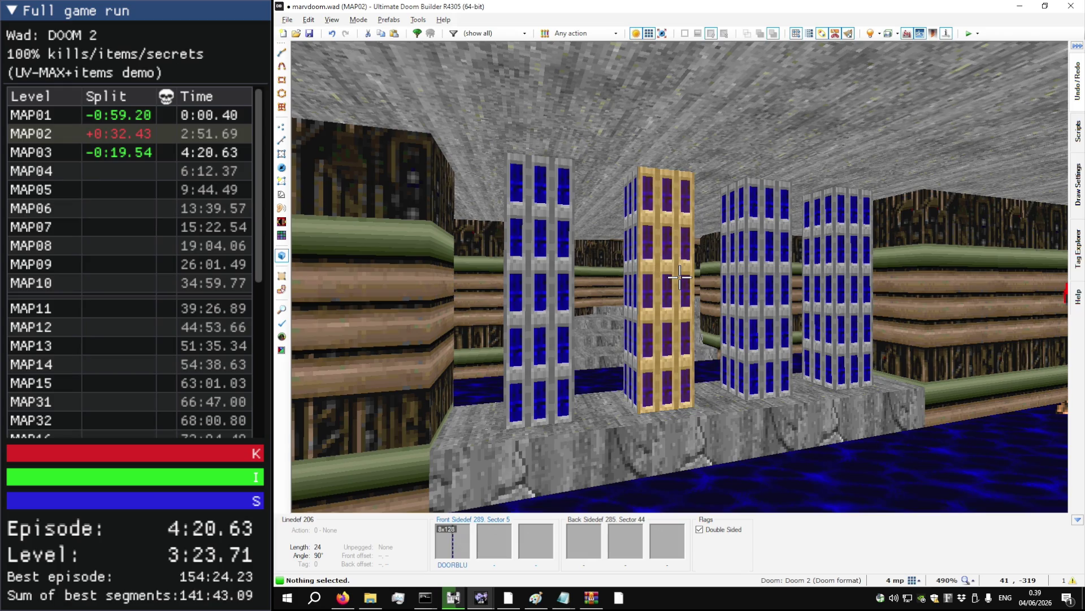
key(w)
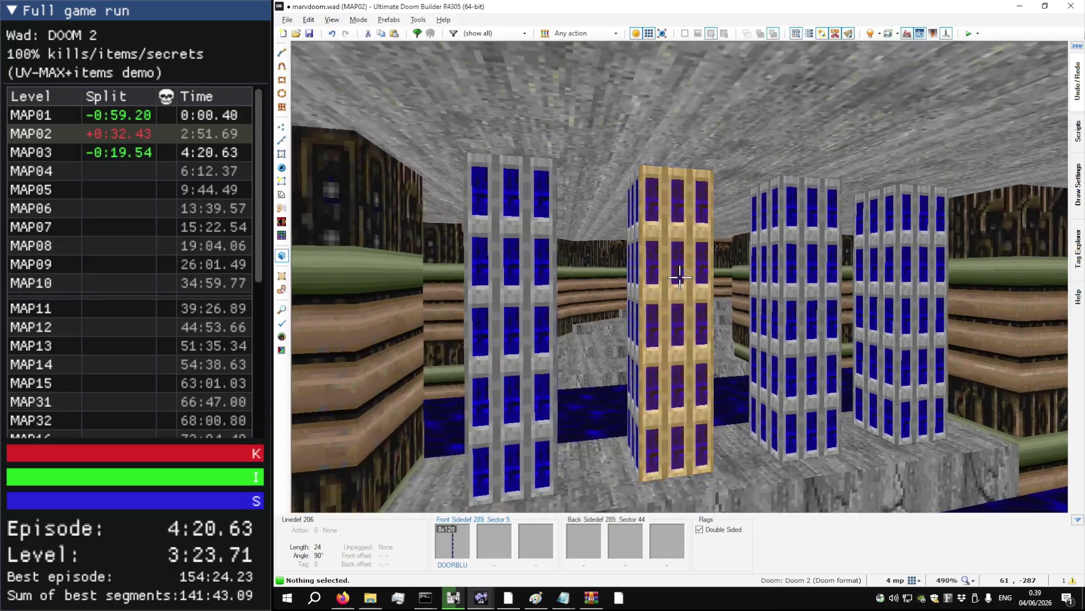
key(w)
scroll(627, 234, down, 9)
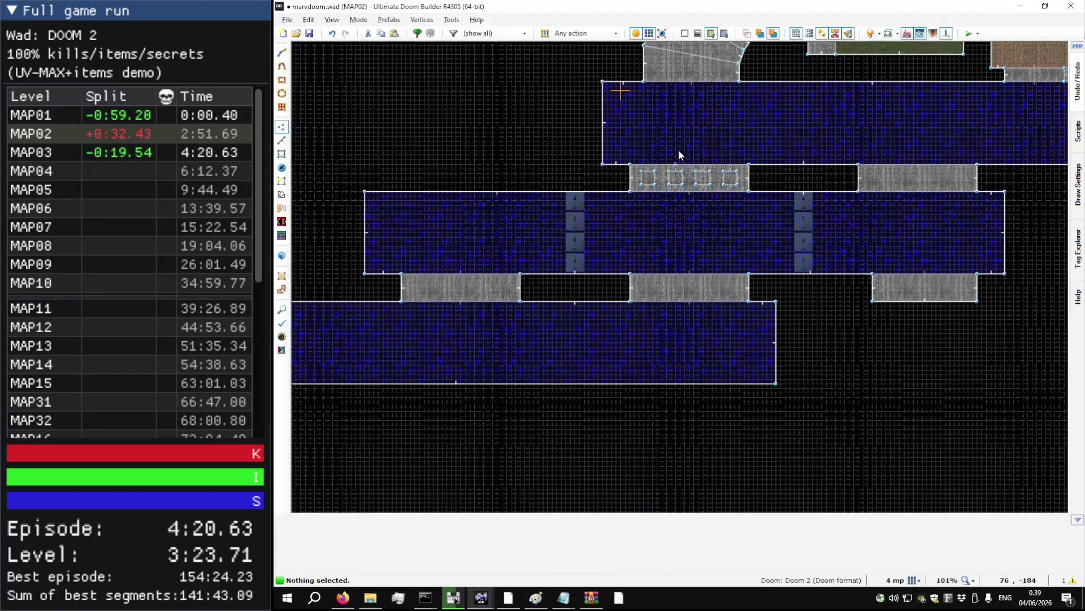
scroll(678, 153, up, 9)
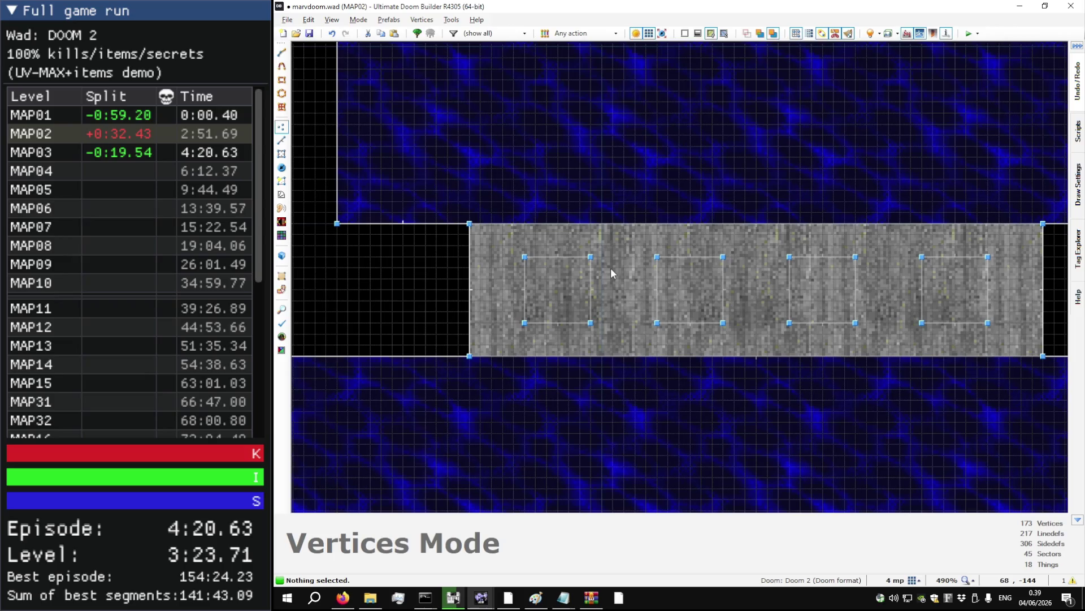
scroll(610, 267, down, 9)
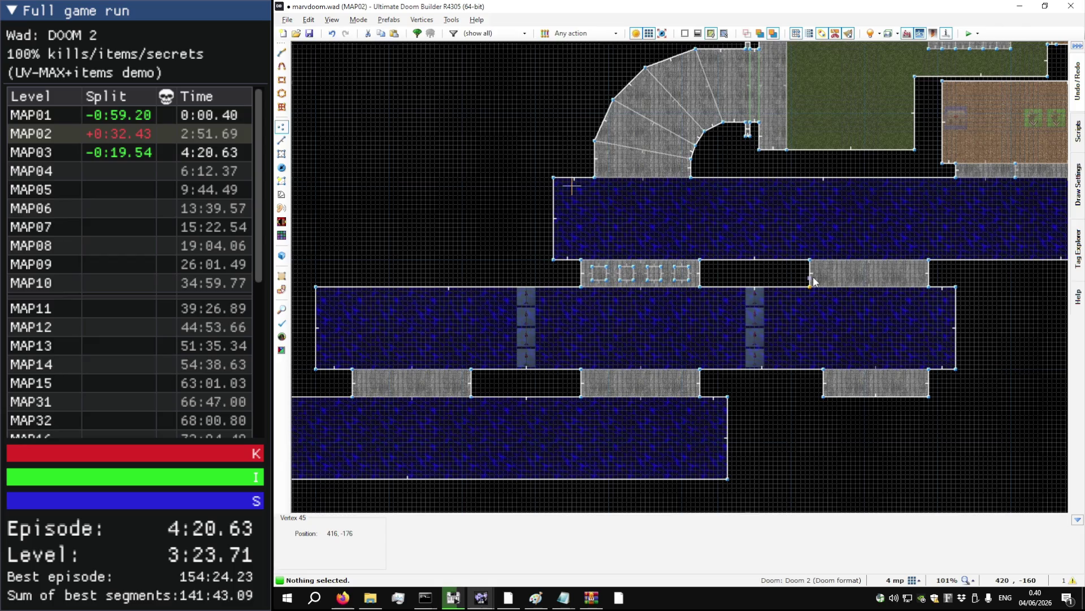
key(l)
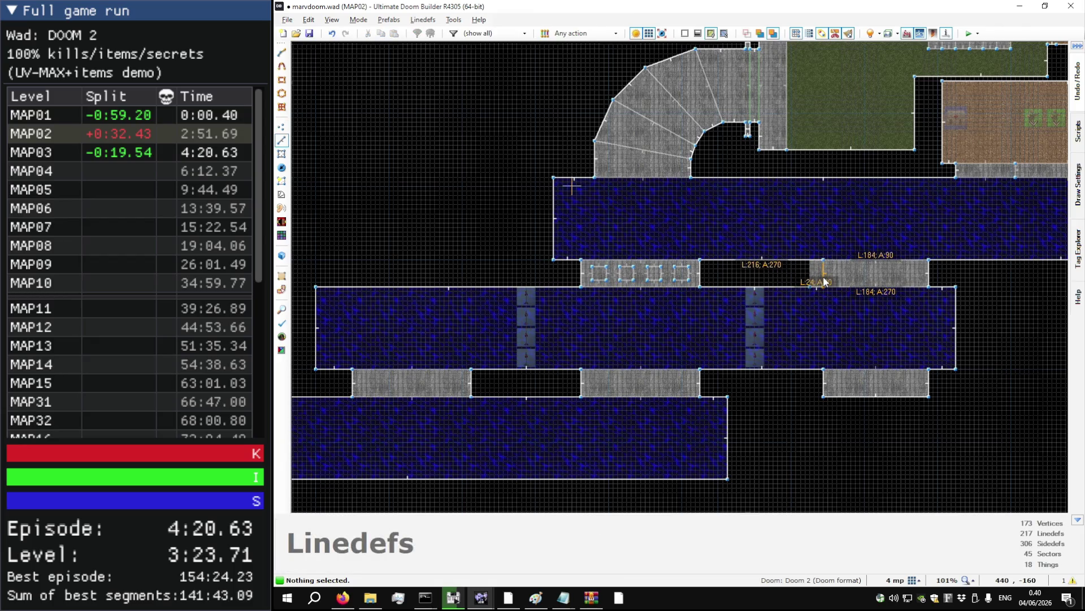
scroll(820, 288, up, 5)
scroll(816, 290, down, 8)
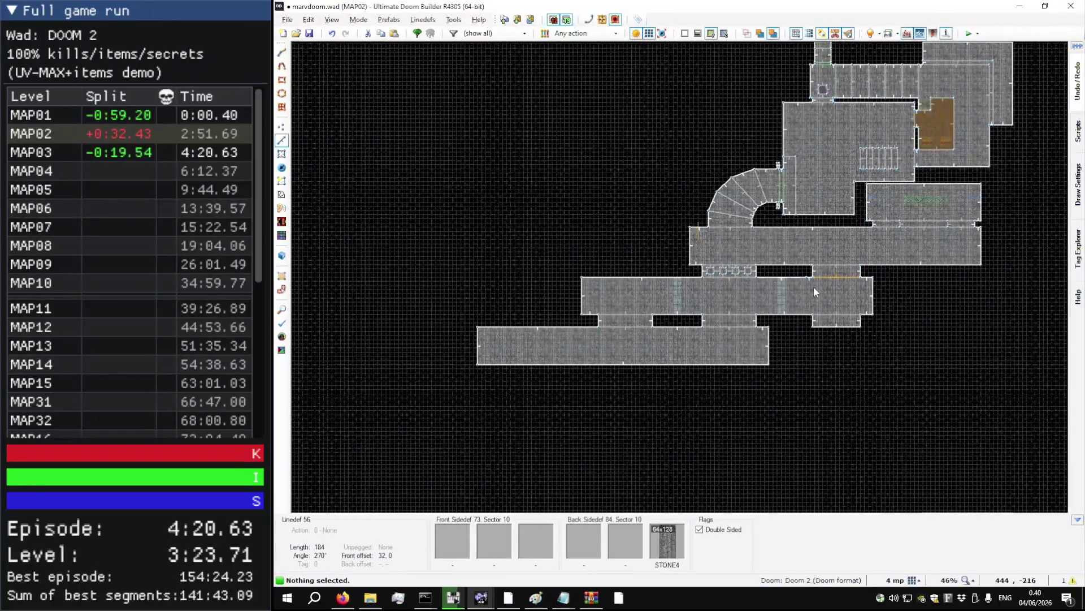
key(v)
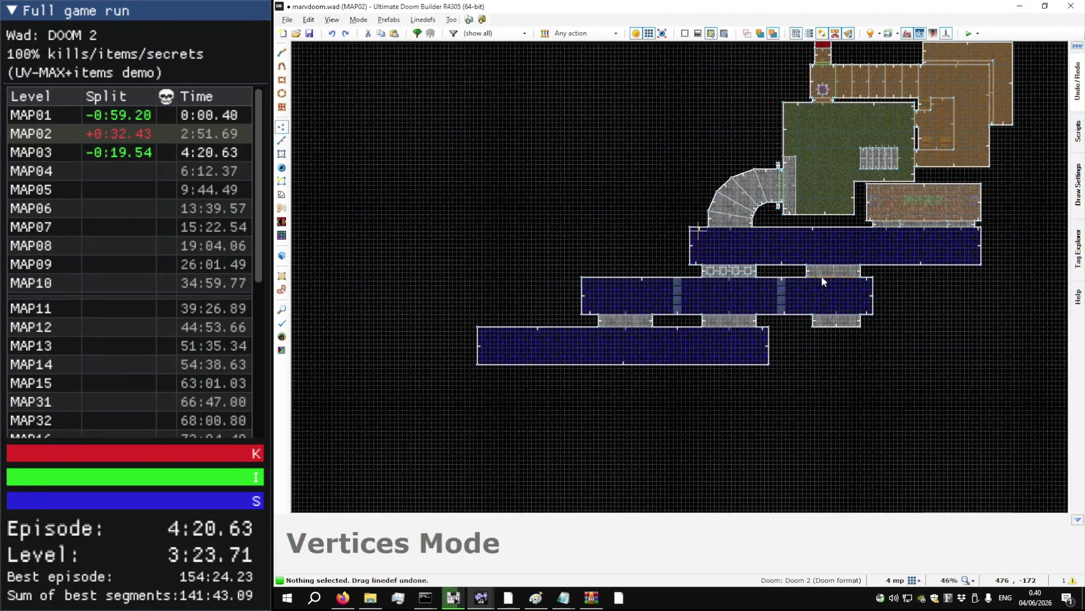
scroll(764, 286, up, 6)
mouse_move(732, 284)
mouse_down()
mouse_move(722, 294)
mouse_move(758, 279)
mouse_up()
key(ctrl+z)
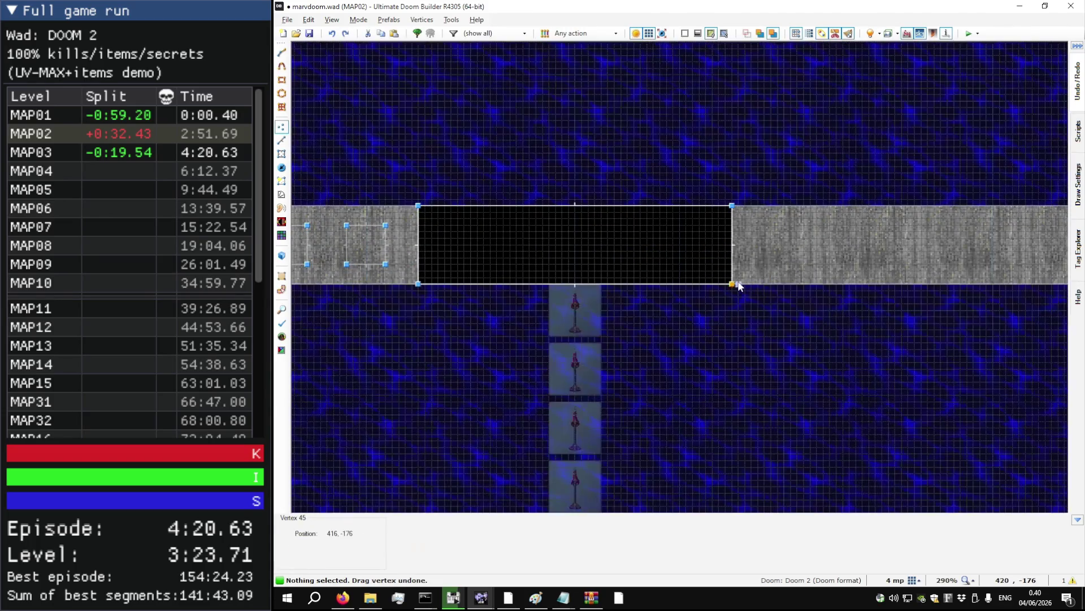
scroll(742, 289, down, 6)
key(F7)
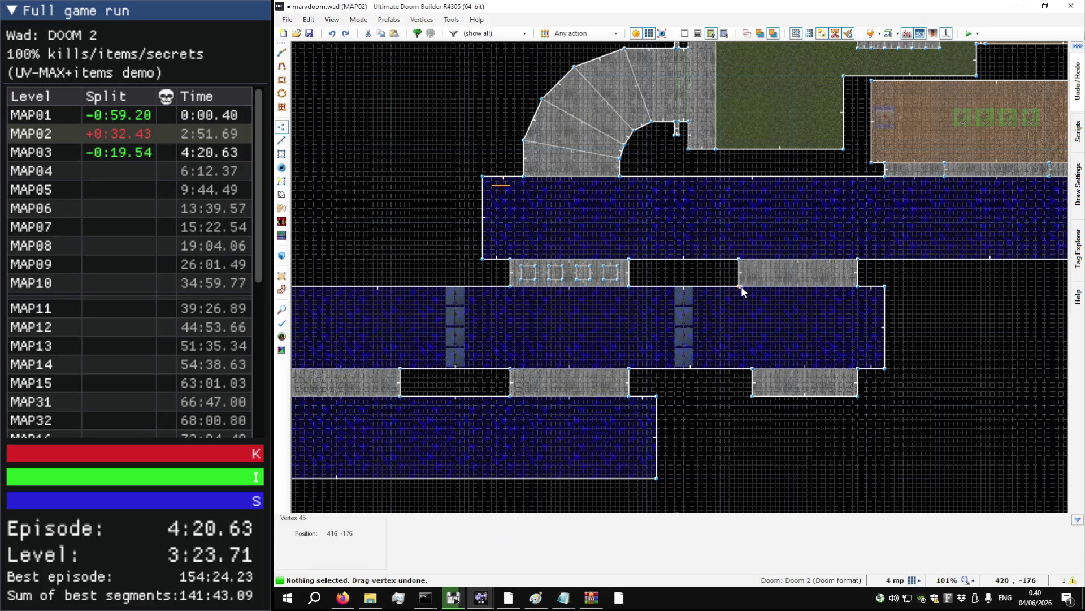
key(s)
click(767, 276)
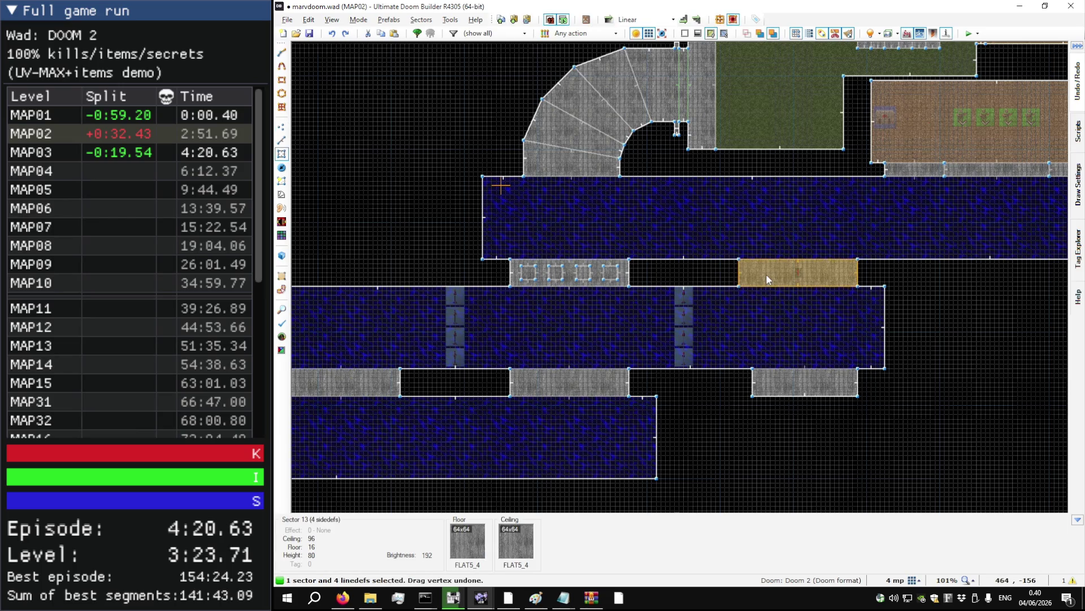
- Delete grey passage sector 13, then trial-drag vertices 45 and 46, undoing each move
key(Delete)
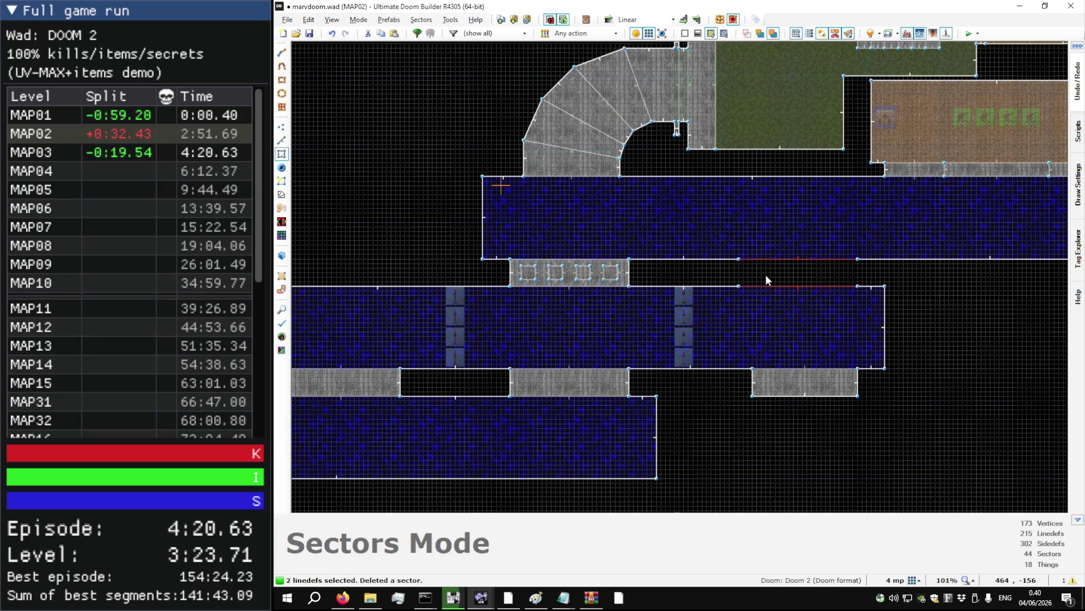
key(v)
drag(740, 286, 753, 285)
key(ctrl+z)
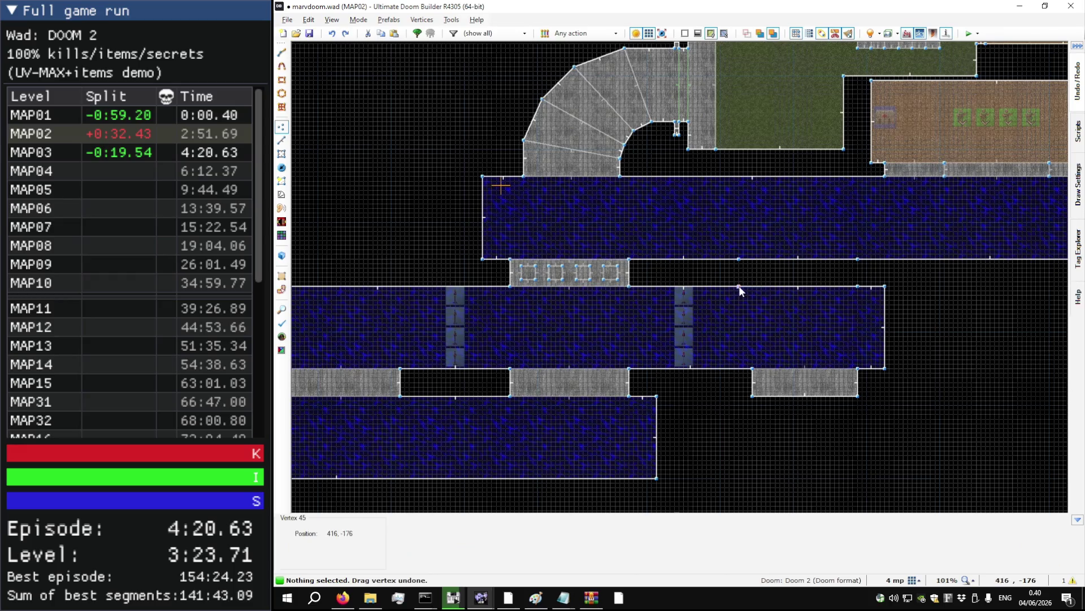
drag(738, 286, 745, 270)
key(ctrl+z)
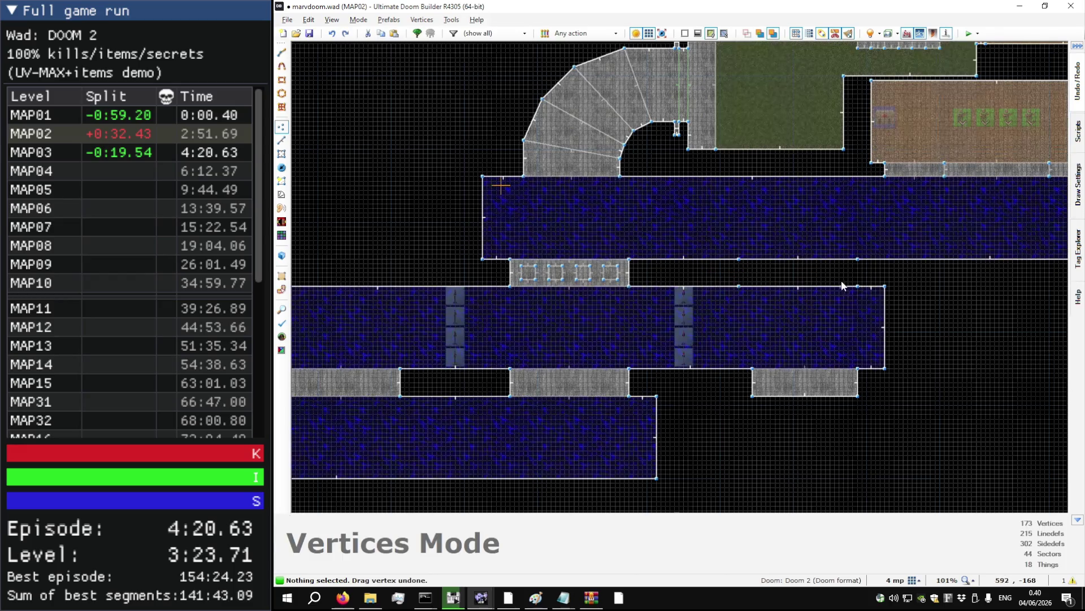
drag(857, 285, 857, 276)
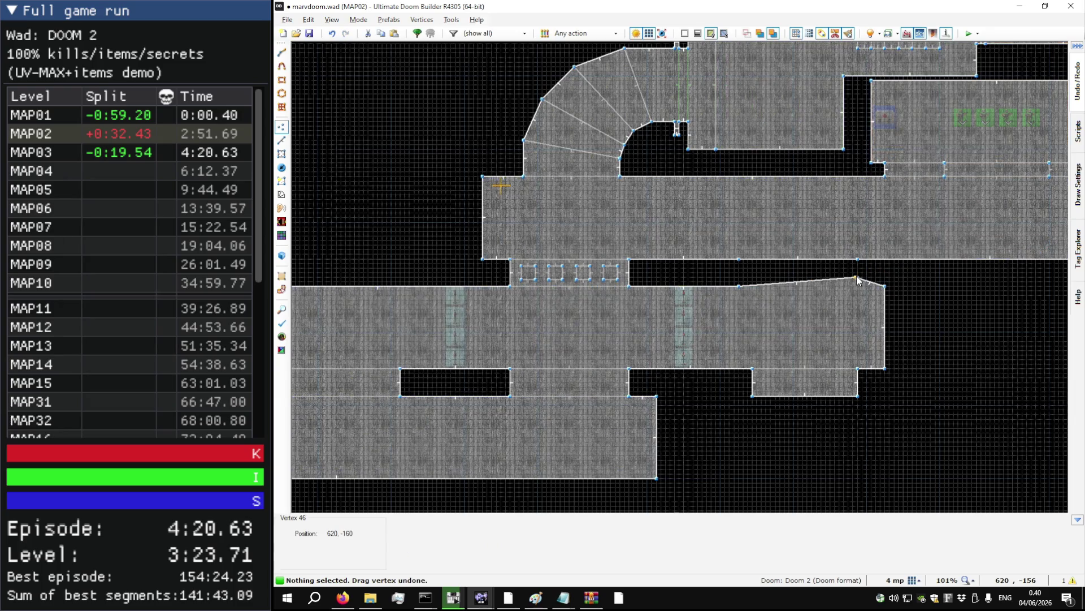
key(ctrl+z)
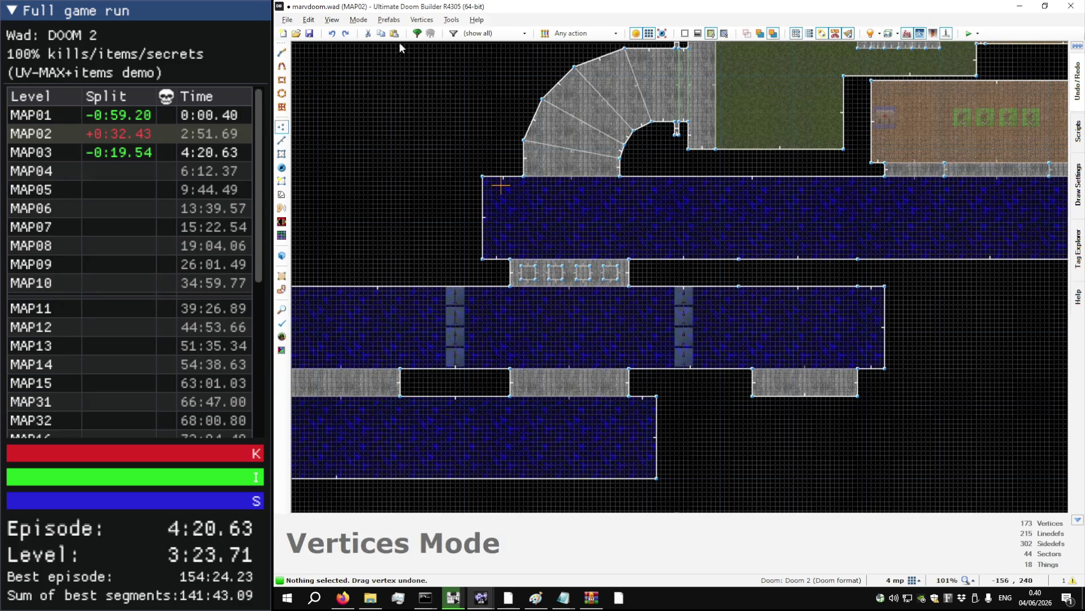
click(332, 19)
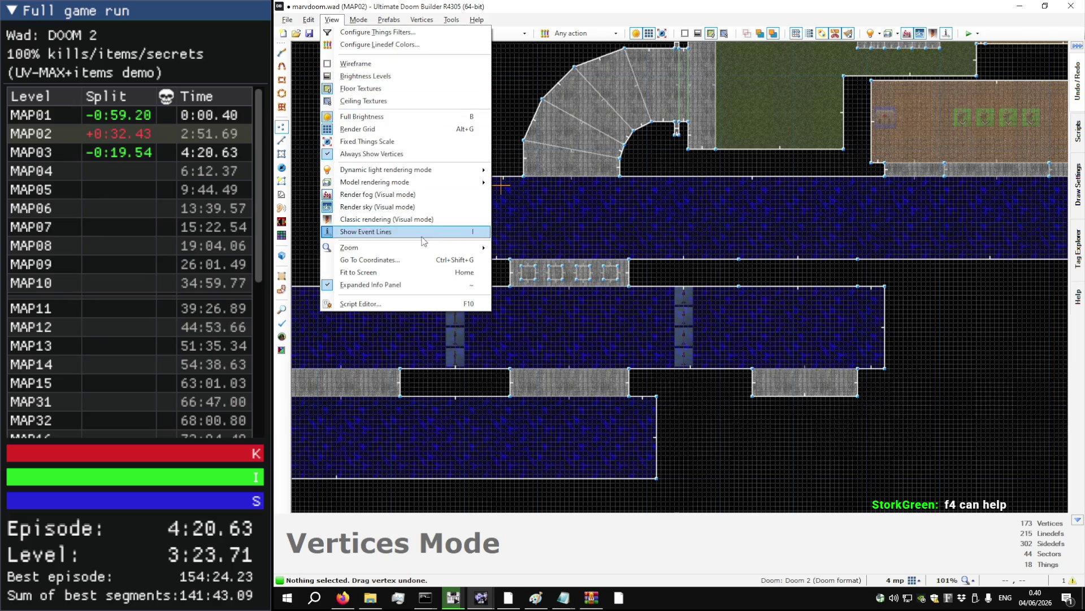
click(308, 20)
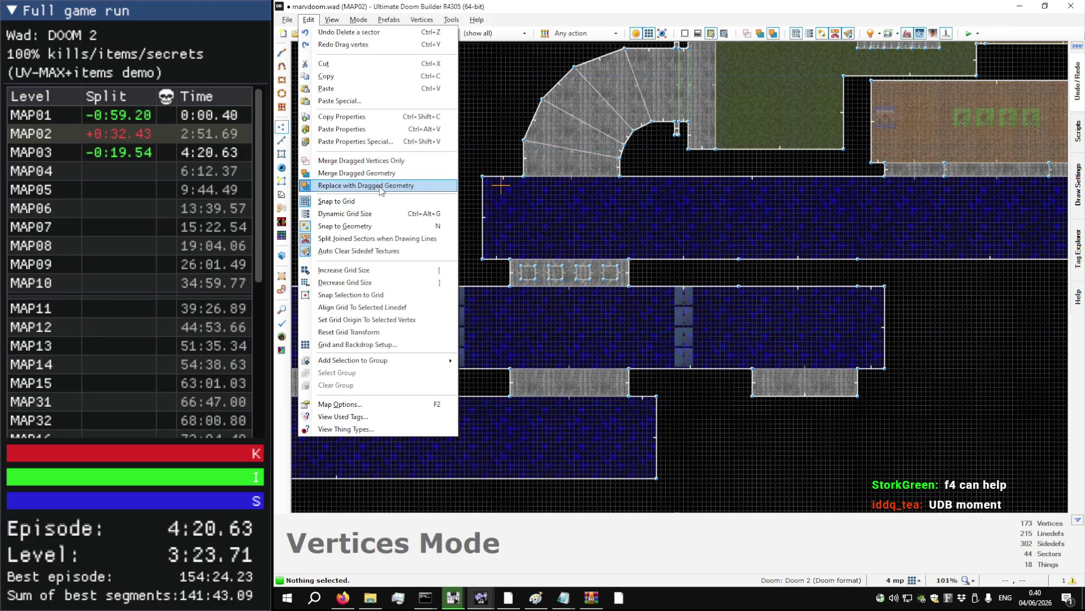
click(373, 161)
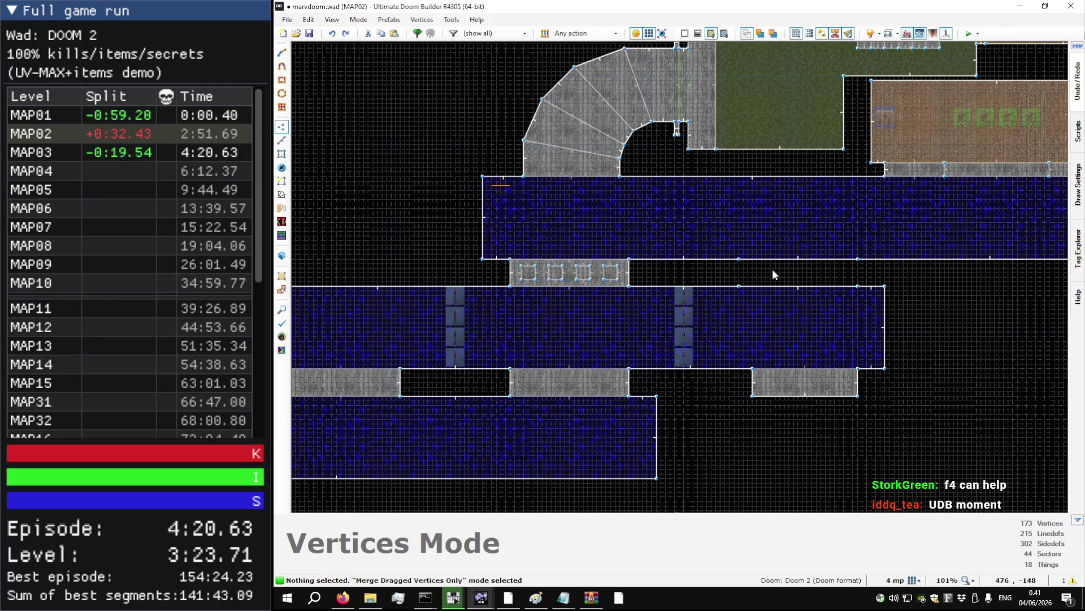
mouse_move(739, 285)
mouse_down()
mouse_move(760, 278)
mouse_move(751, 286)
mouse_up()
scroll(864, 287, up, 5)
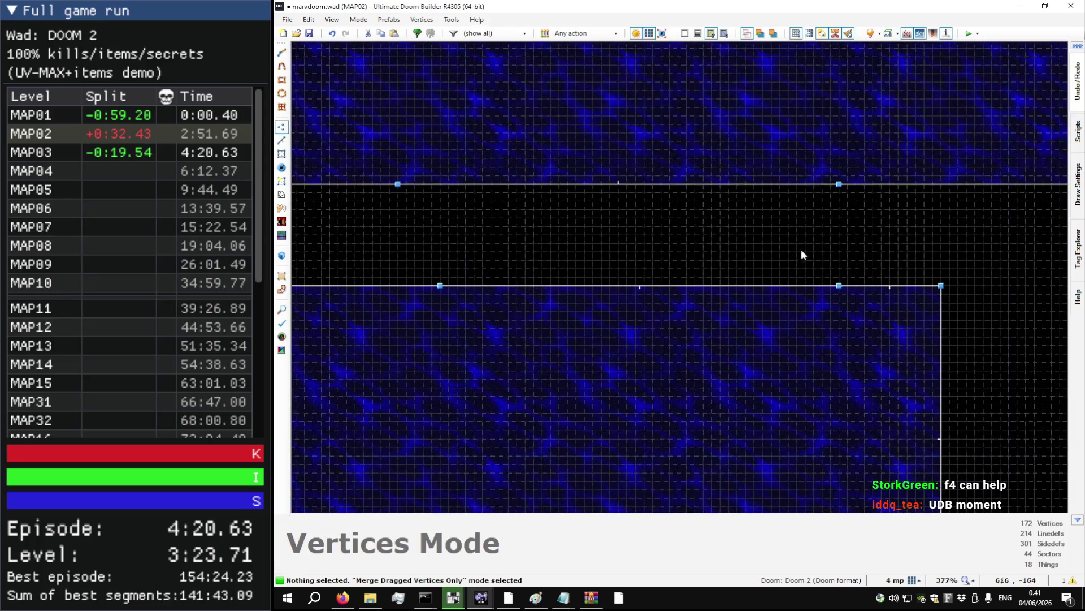
scroll(802, 250, down, 3)
scroll(633, 290, up, 2)
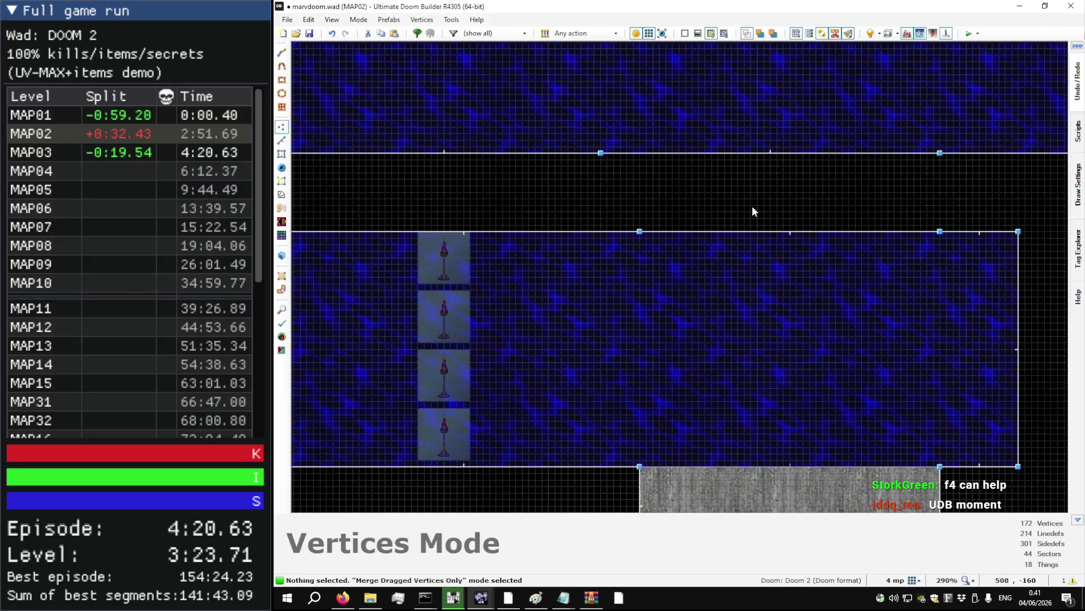
- Draw a rectangle across the corridor below the upper water hall, then undo it
scroll(753, 208, down, 3)
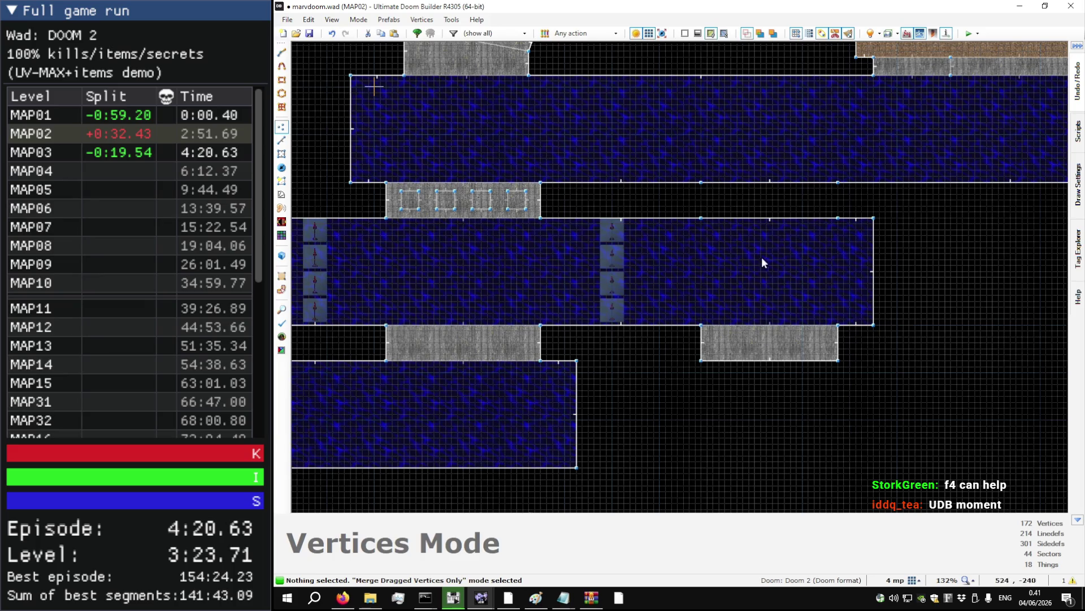
key(l)
scroll(699, 184, up, 10)
key(d)
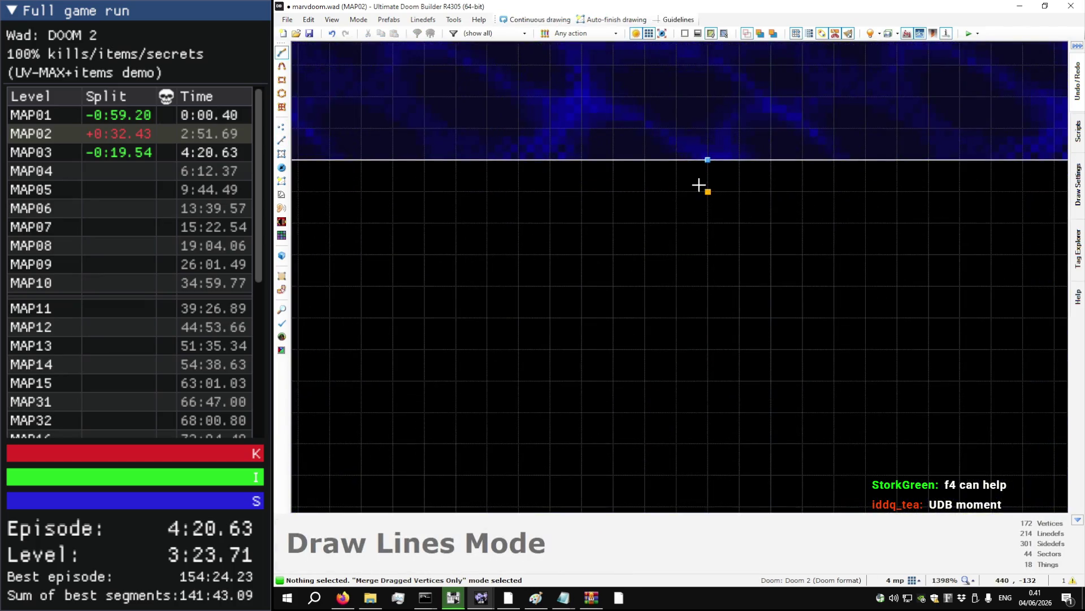
key(Escape)
key(d)
scroll(690, 168, down, 9)
click(679, 163)
scroll(678, 266, down, 1)
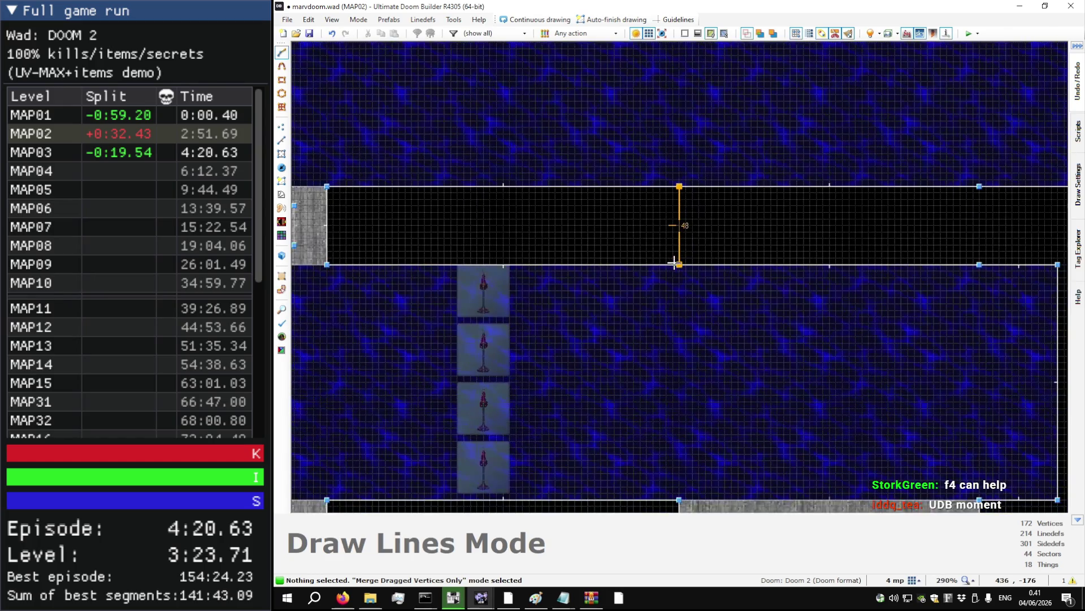
click(980, 186)
click(980, 264)
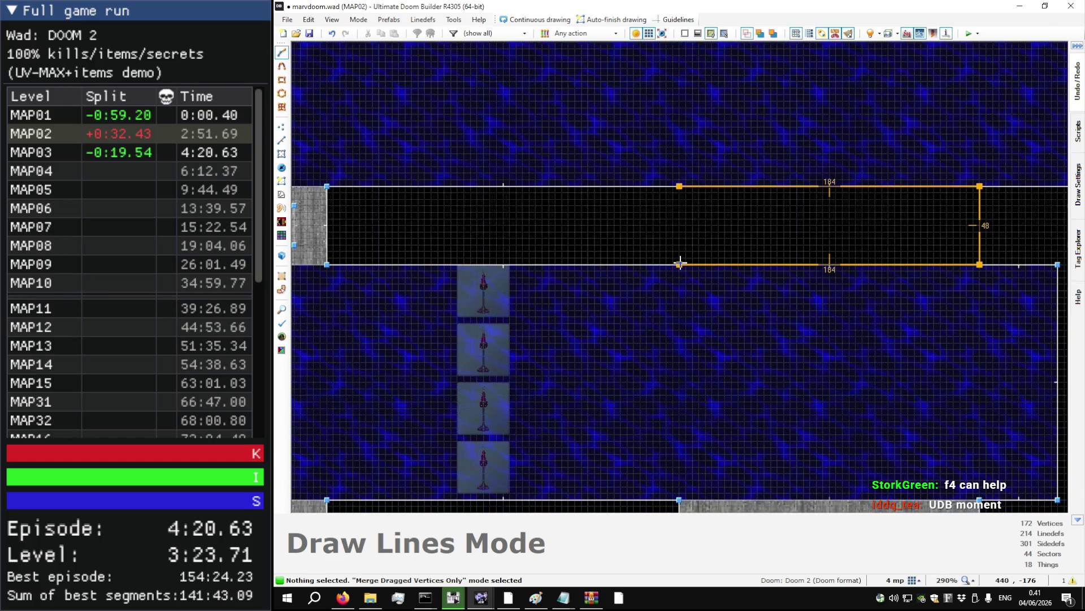
click(679, 264)
click(679, 186)
scroll(707, 232, down, 5)
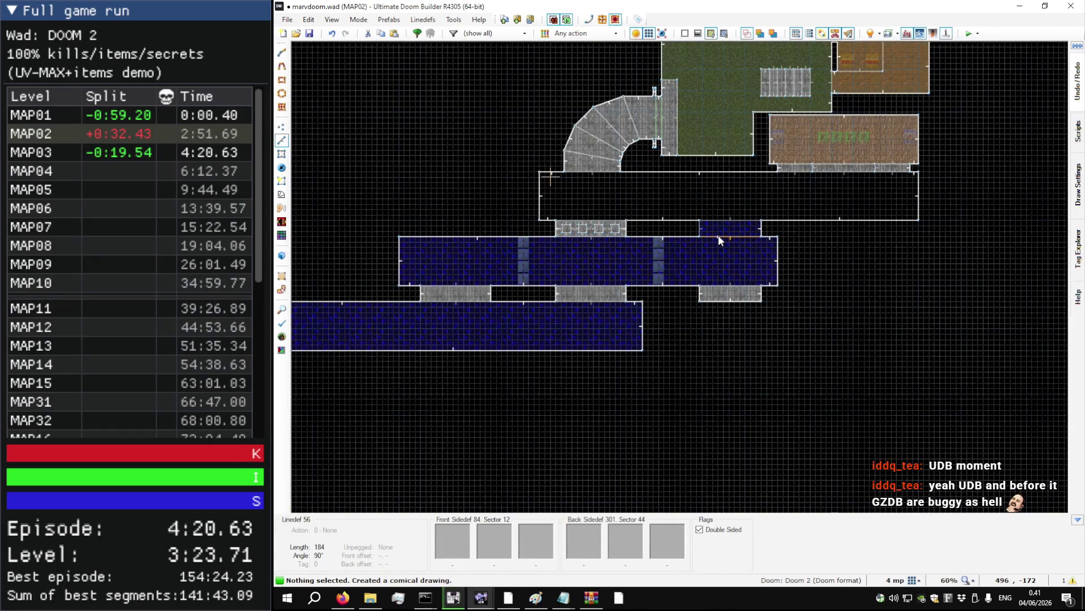
key(ctrl+z)
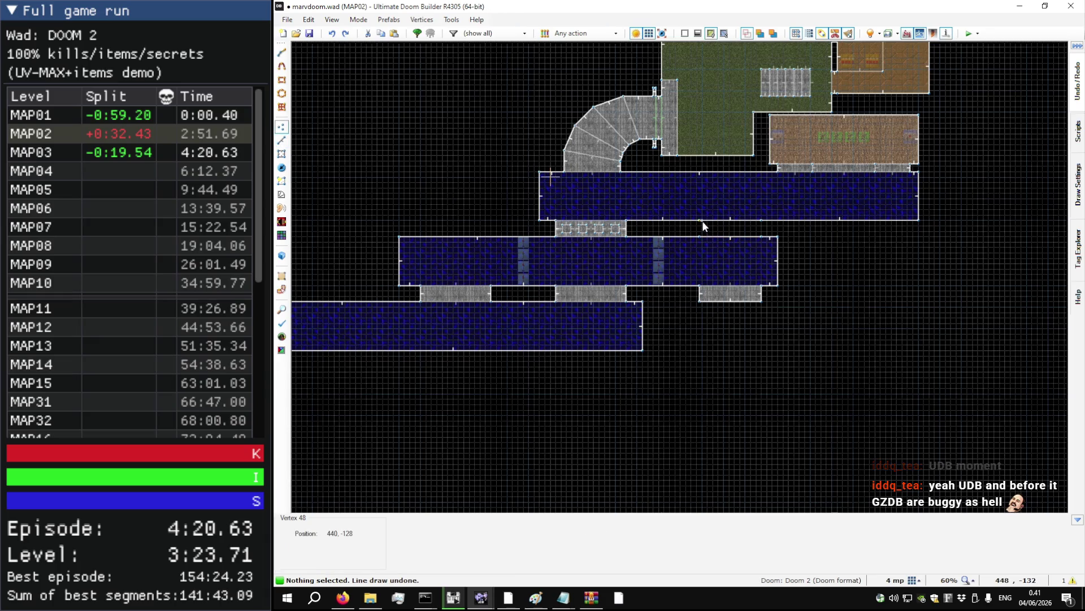
- Move two vertices along the upper water hall's lower edge
key(v)
drag(703, 220, 616, 238)
scroll(730, 212, up, 5)
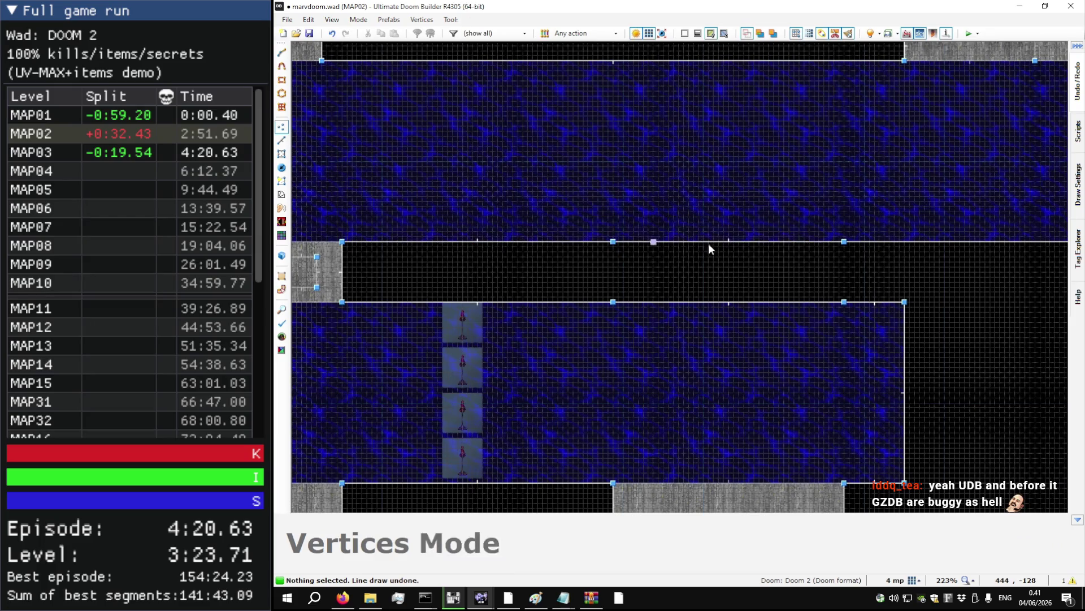
mouse_move(844, 242)
mouse_down()
mouse_move(850, 256)
mouse_move(844, 242)
mouse_up()
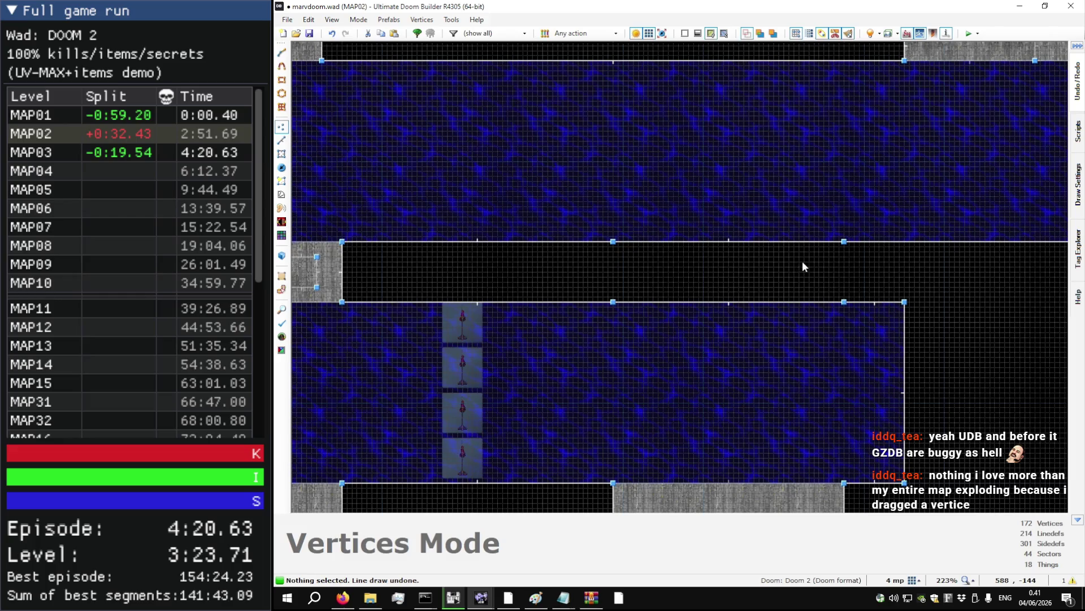
scroll(869, 244, down, 4)
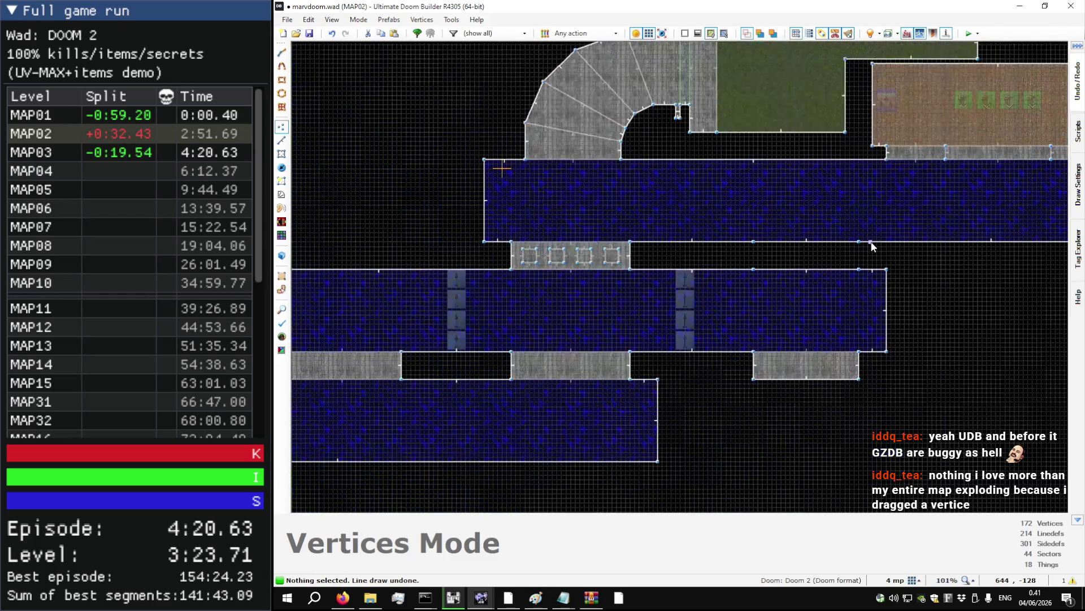
- Save MAP02 to marvdoom.wad and glance at the edge vertex's properties
key(ctrl+s)
scroll(864, 251, up, 9)
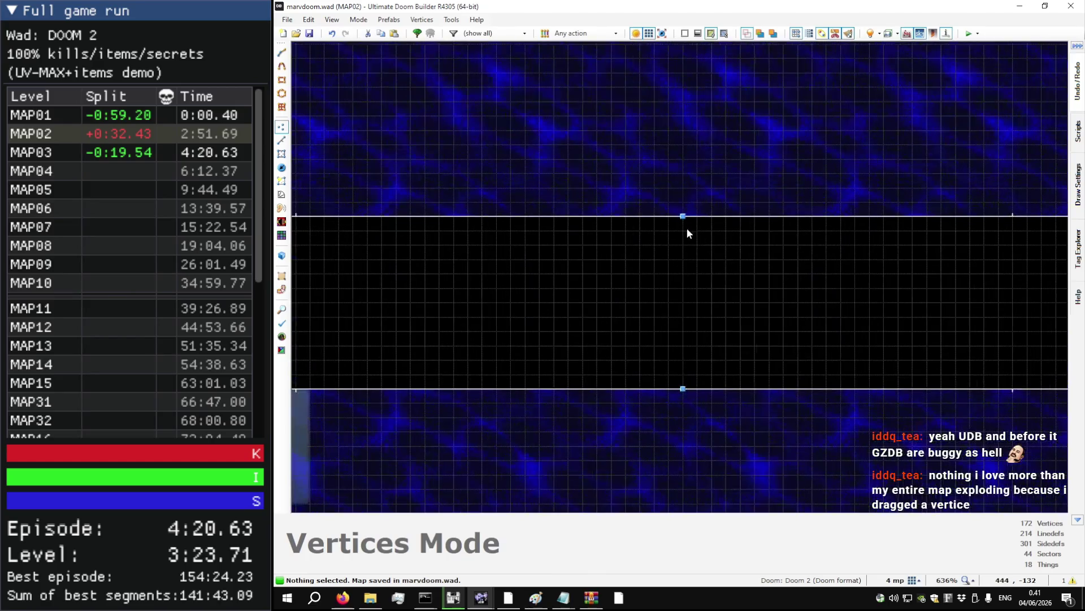
right_click(686, 227)
key(Escape)
key(d)
scroll(682, 225, down, 4)
click(681, 237)
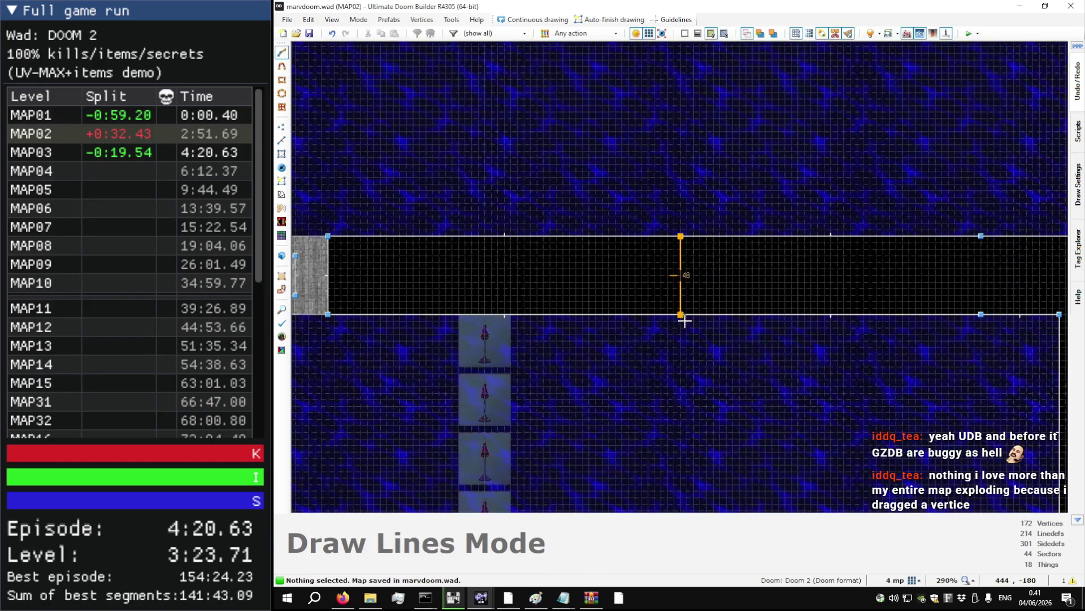
click(680, 315)
click(981, 314)
click(981, 236)
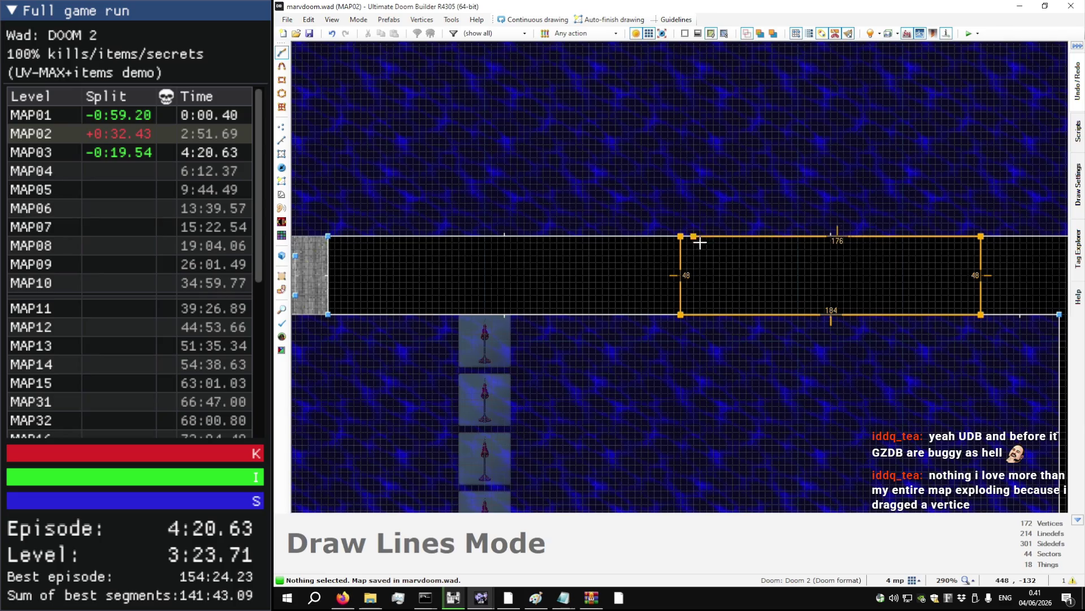
click(681, 236)
scroll(706, 261, down, 5)
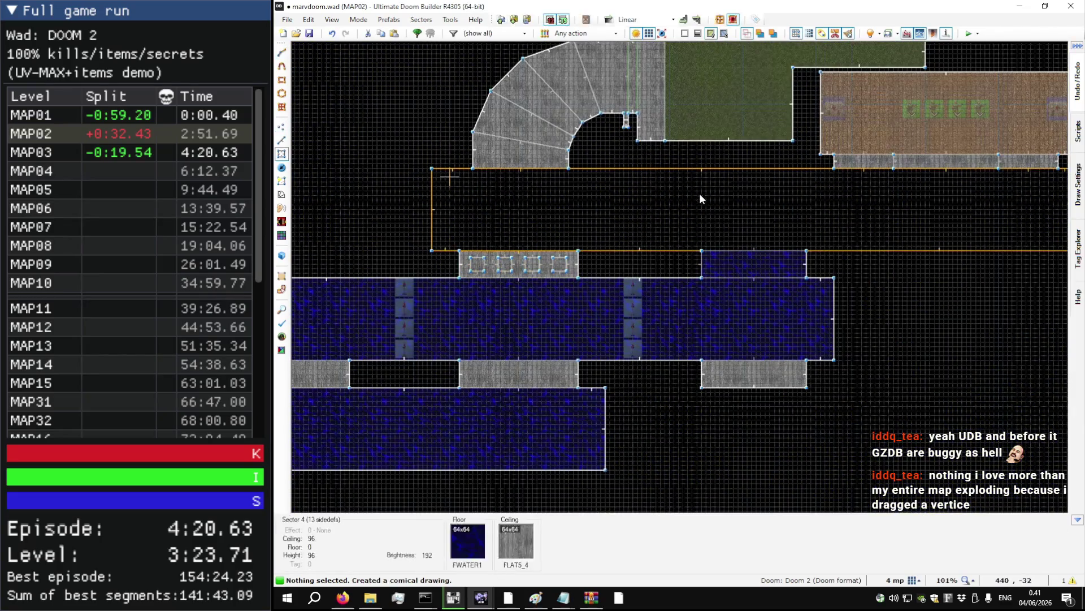
scroll(633, 210, down, 3)
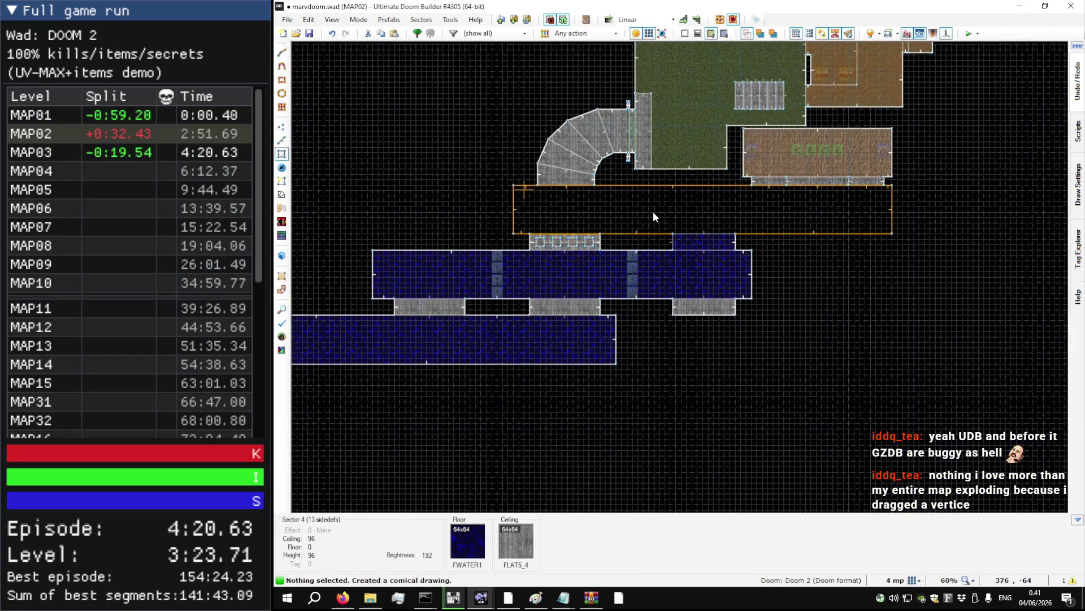
key(ctrl+z)
scroll(659, 213, up, 6)
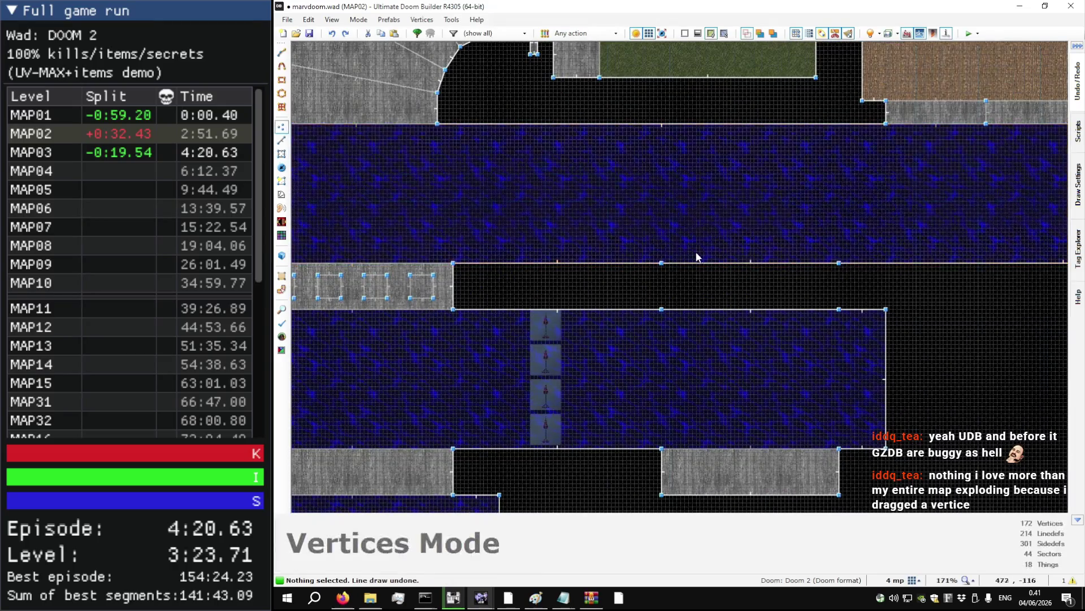
key(l)
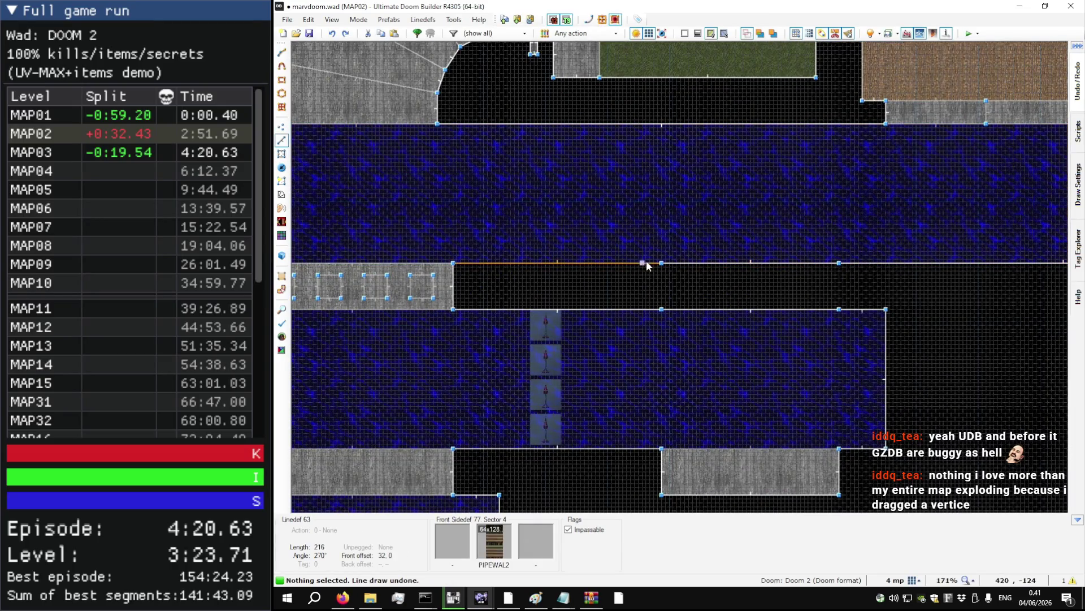
right_click(729, 263)
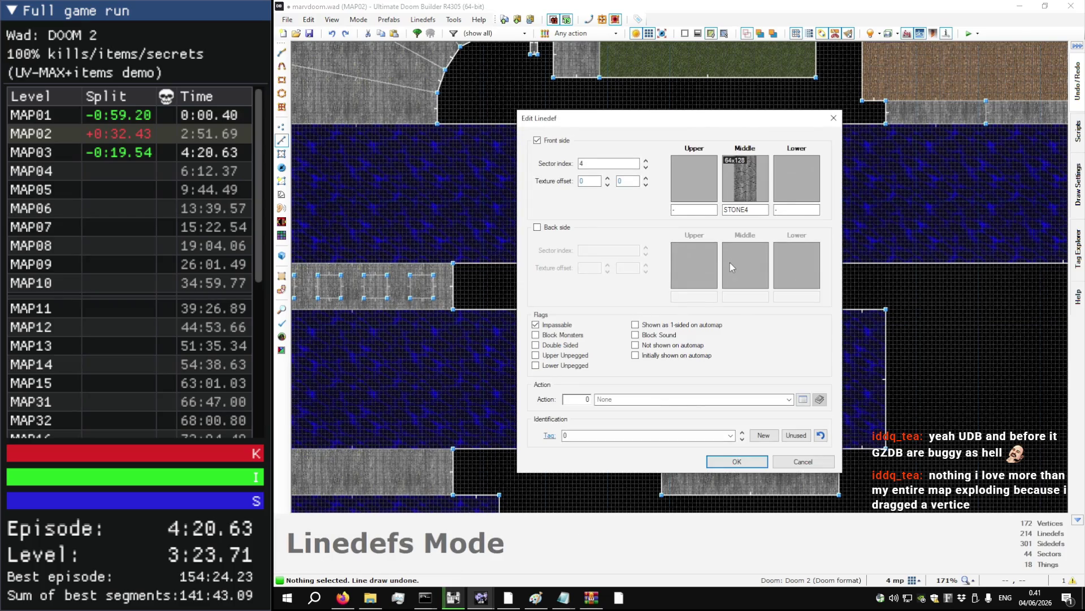
key(Escape)
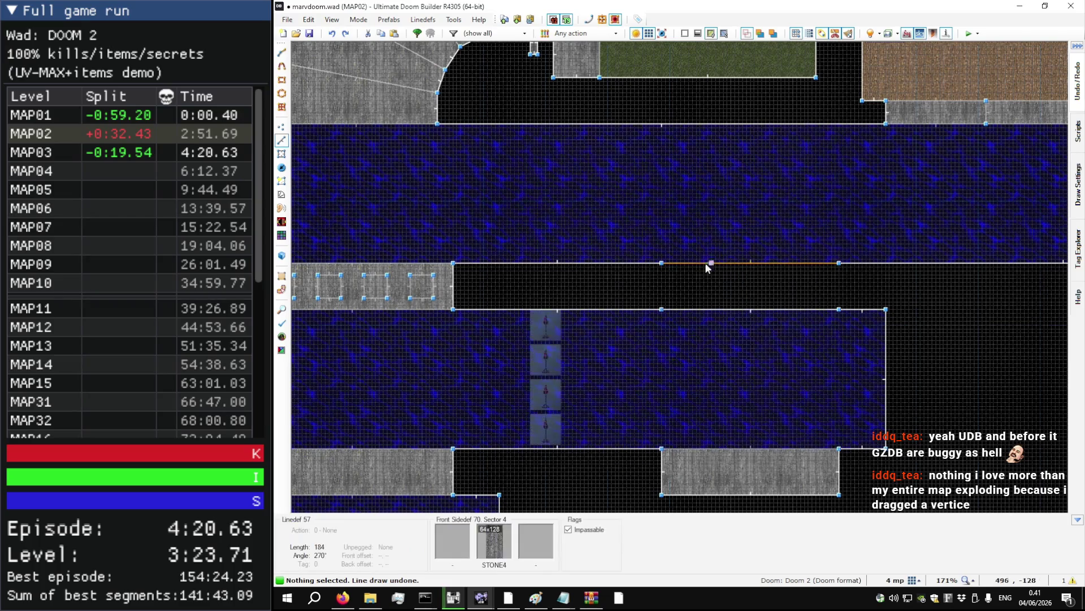
right_click(637, 262)
key(Escape)
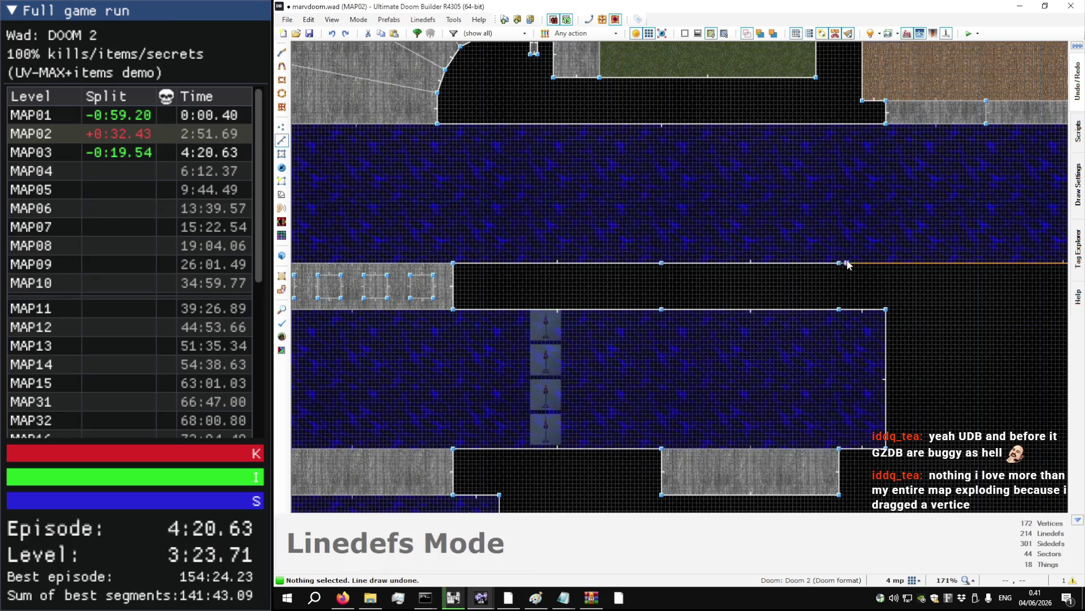
right_click(857, 261)
key(Escape)
key(s)
scroll(730, 248, down, 3)
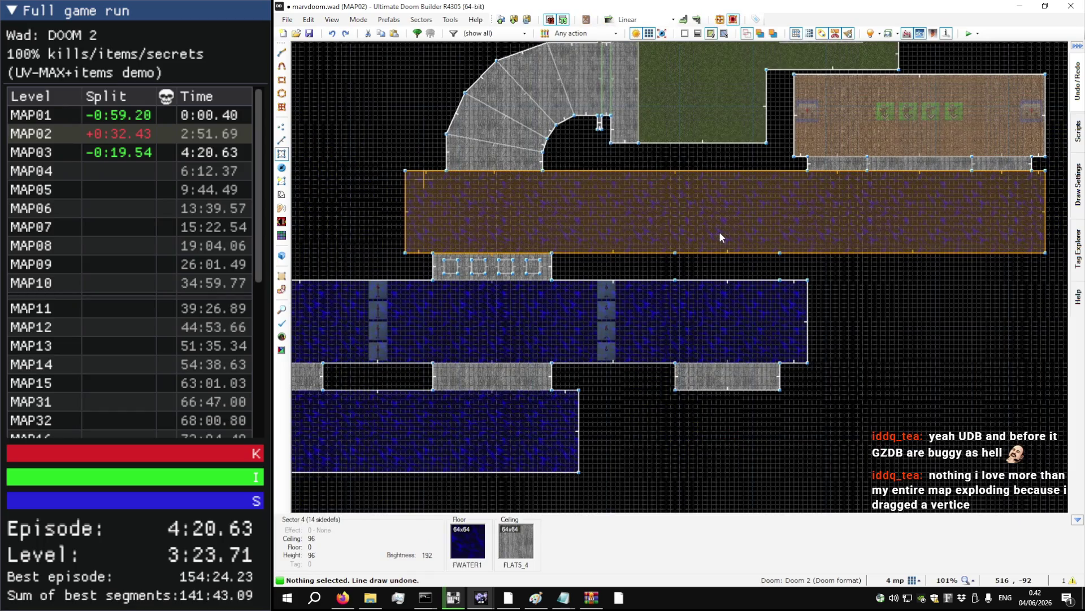
- Drag vertex 45 onto the pillar hall's corner to merge the stray top-edge vertices, leaving 168
key(v)
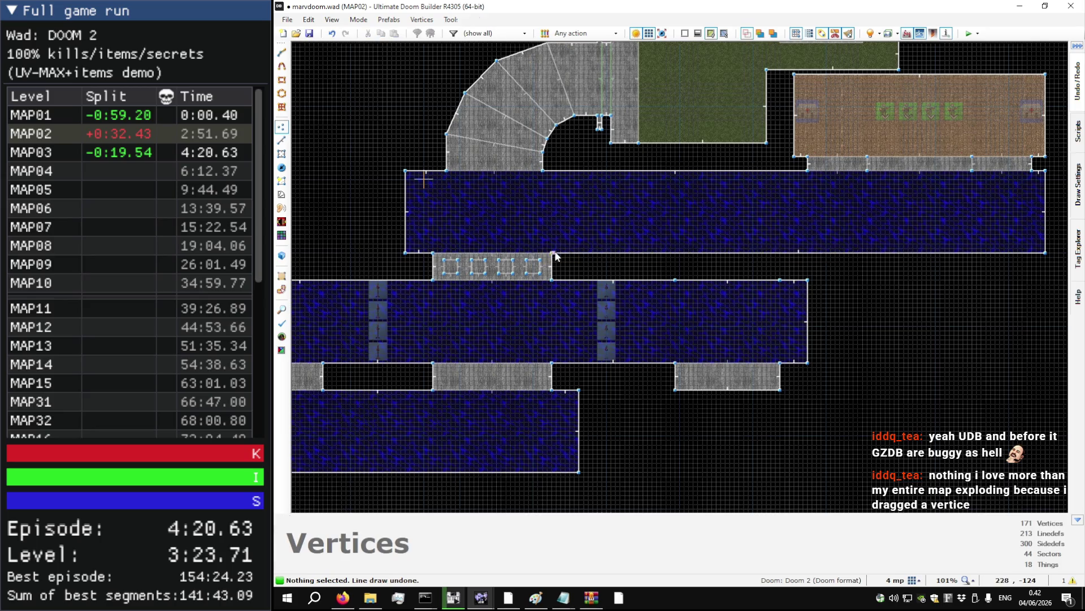
key(s)
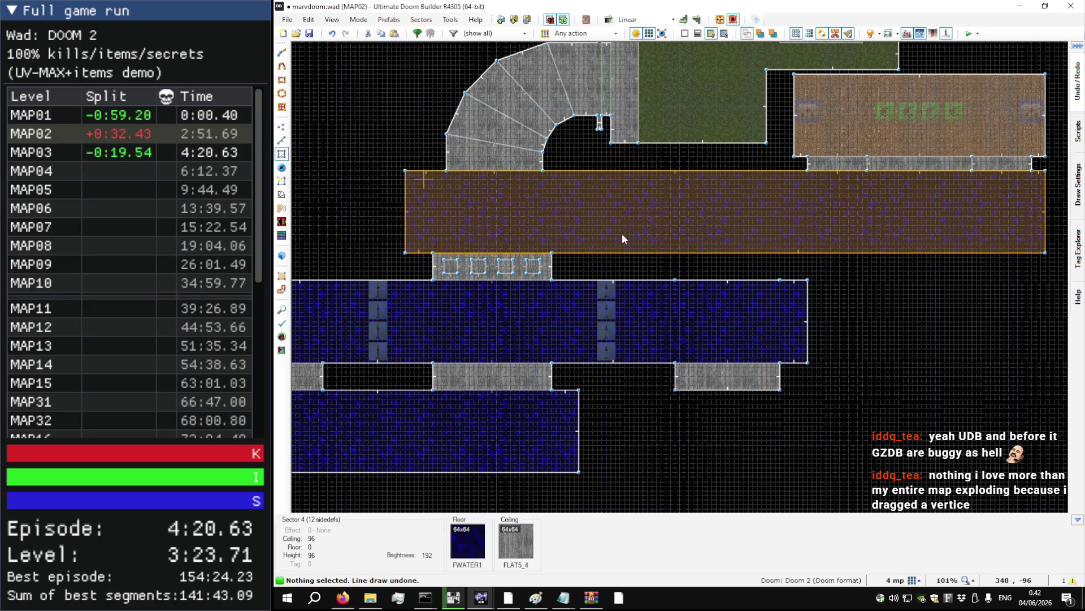
scroll(629, 236, down, 5)
scroll(653, 232, up, 14)
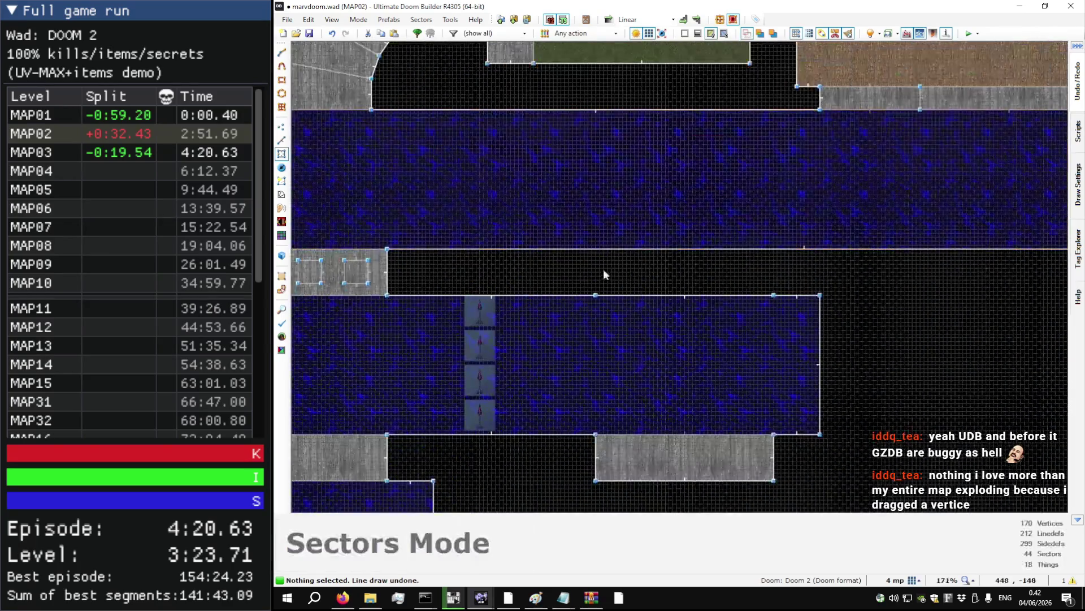
key(v)
scroll(559, 383, down, 6)
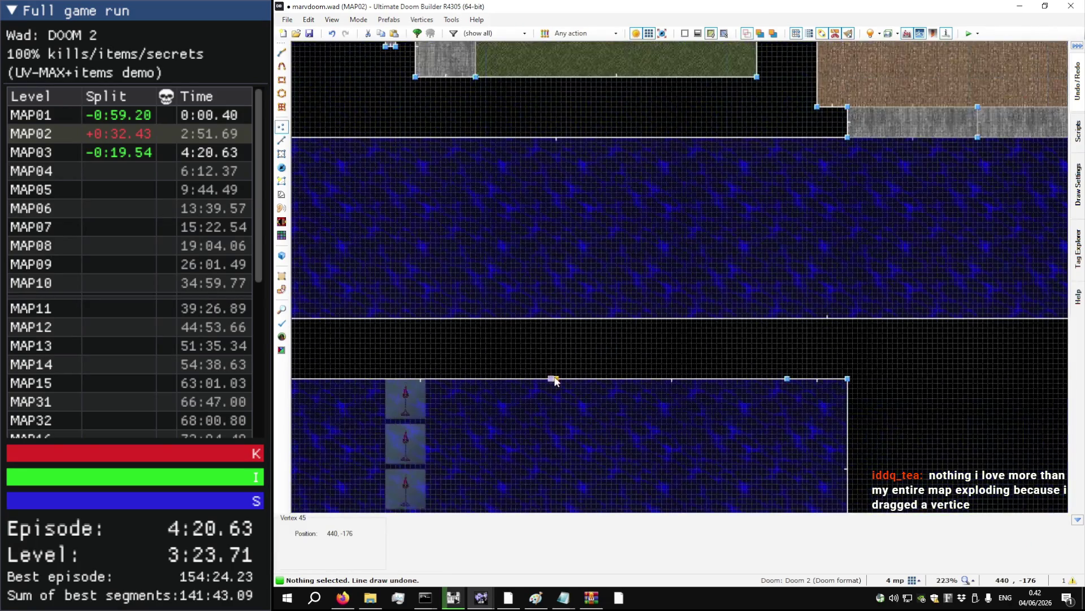
scroll(559, 380, down, 3)
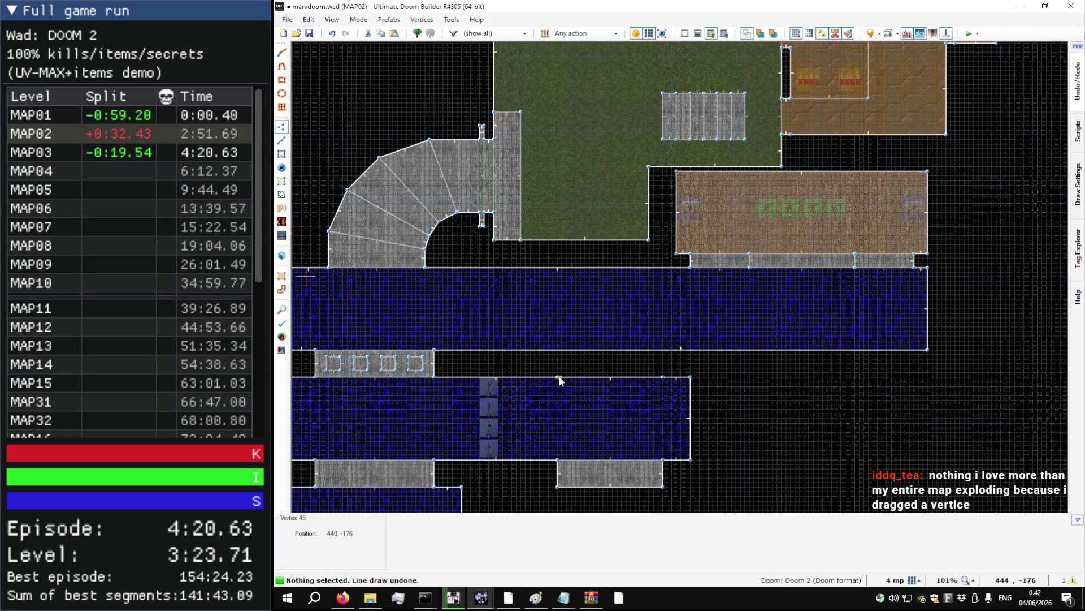
scroll(560, 380, up, 1)
drag(559, 377, 729, 378)
scroll(563, 372, up, 4)
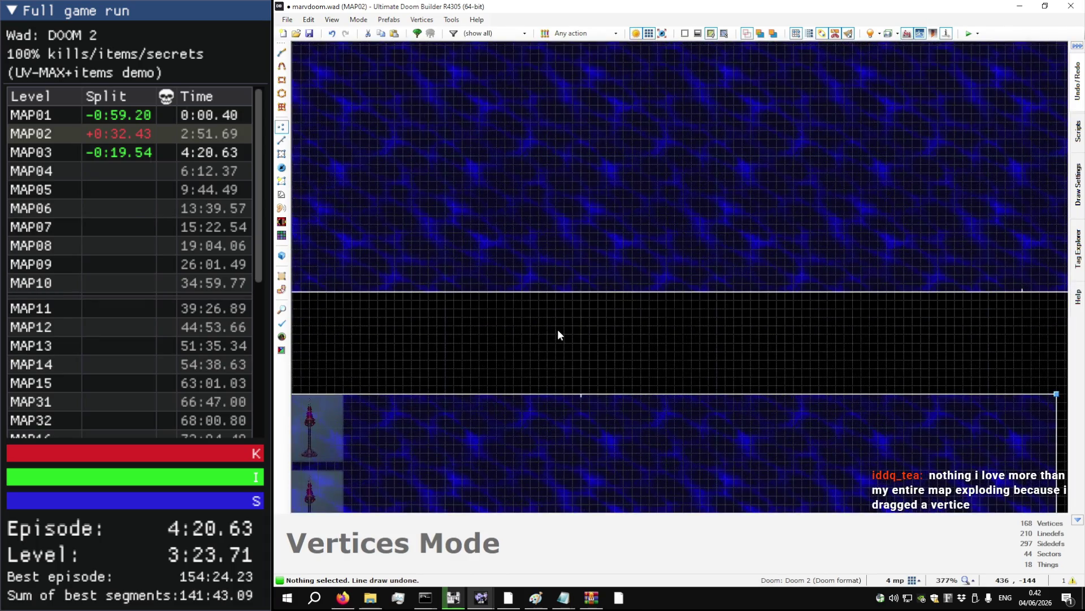
scroll(558, 331, down, 3)
scroll(555, 330, up, 3)
- Draw a rectangular sector outline across the dark band below the water area
key(d)
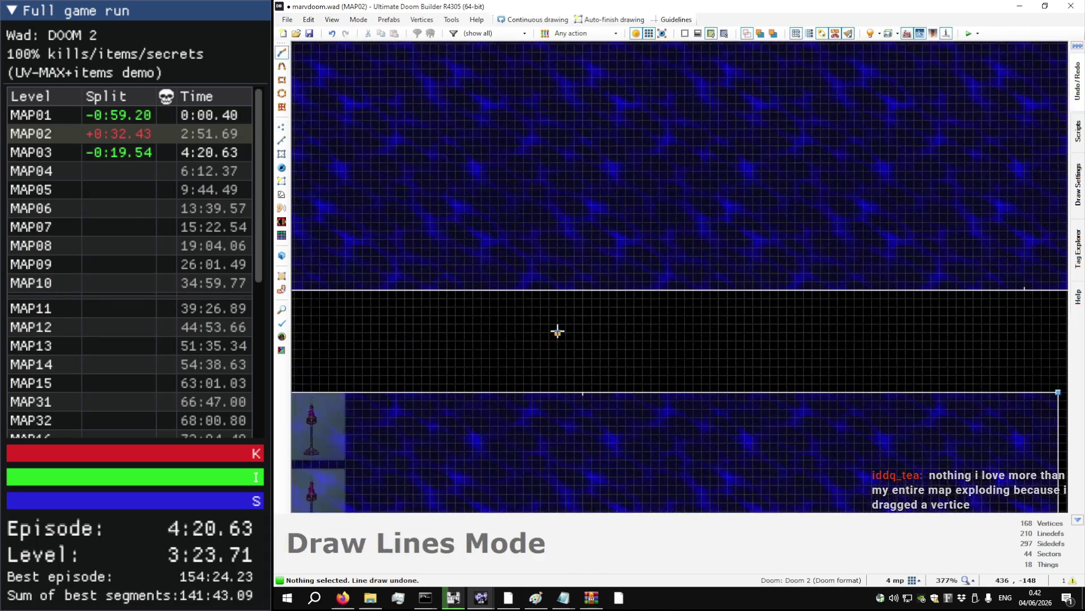
click(557, 333)
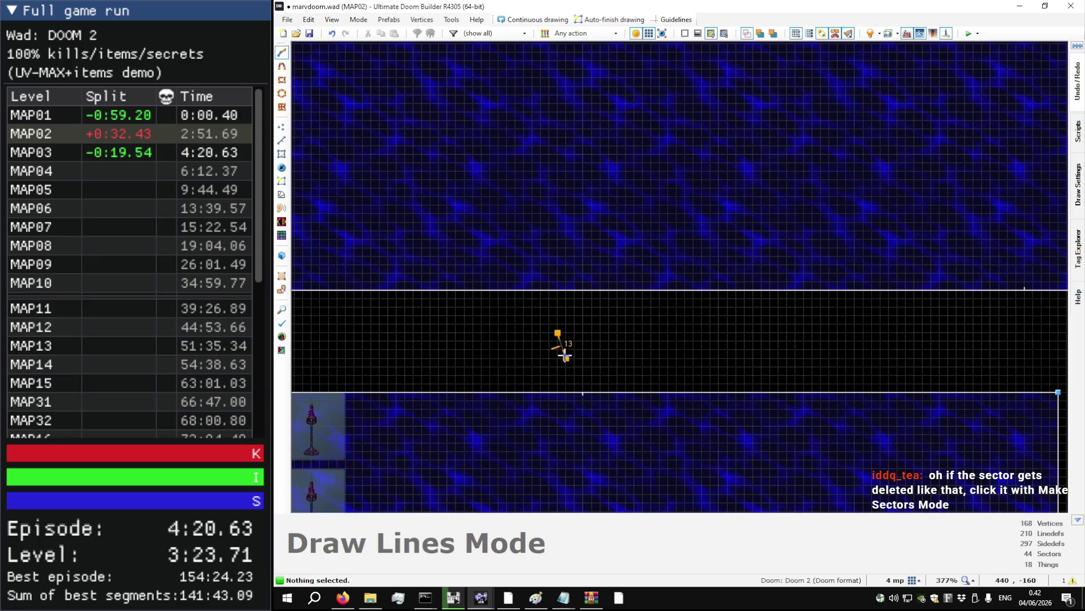
click(558, 293)
scroll(558, 293, down, 4)
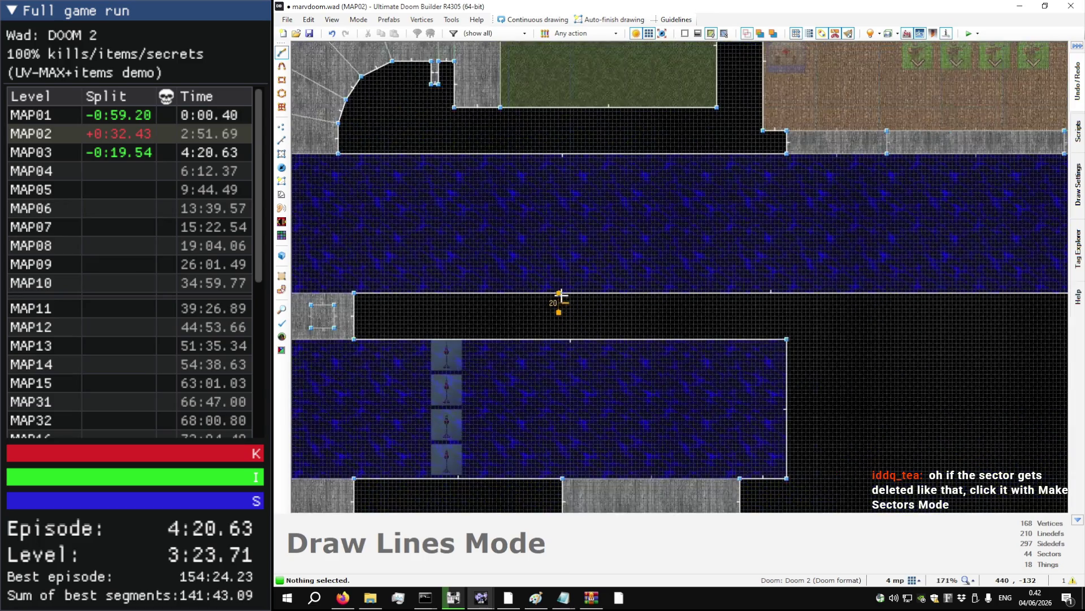
click(736, 293)
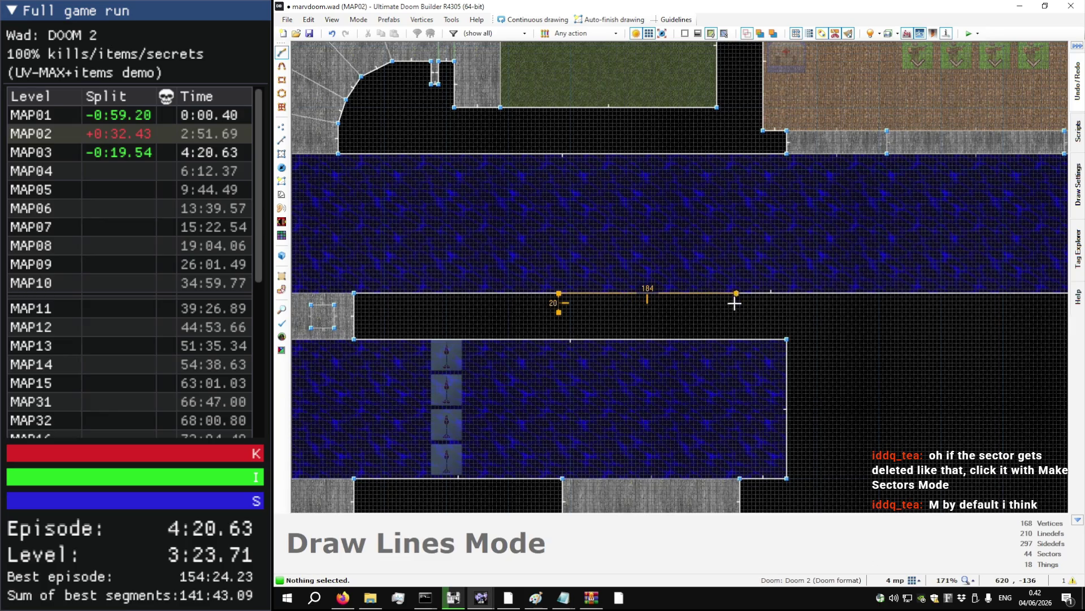
click(740, 339)
click(559, 339)
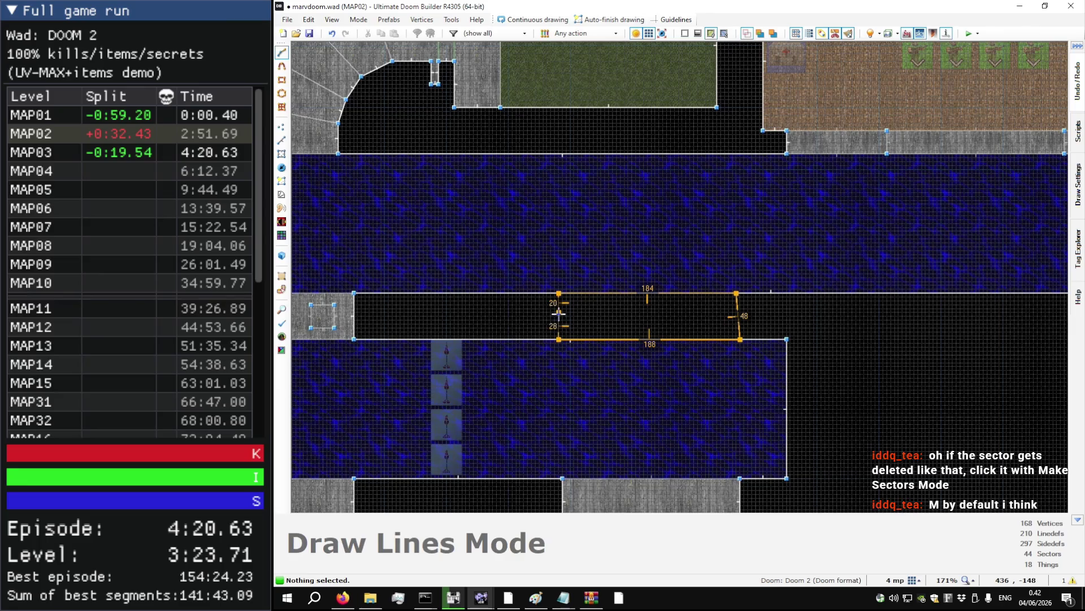
click(559, 313)
scroll(655, 313, down, 4)
- Undo that drawing in Sectors mode to bring back the large blue water sector
key(s)
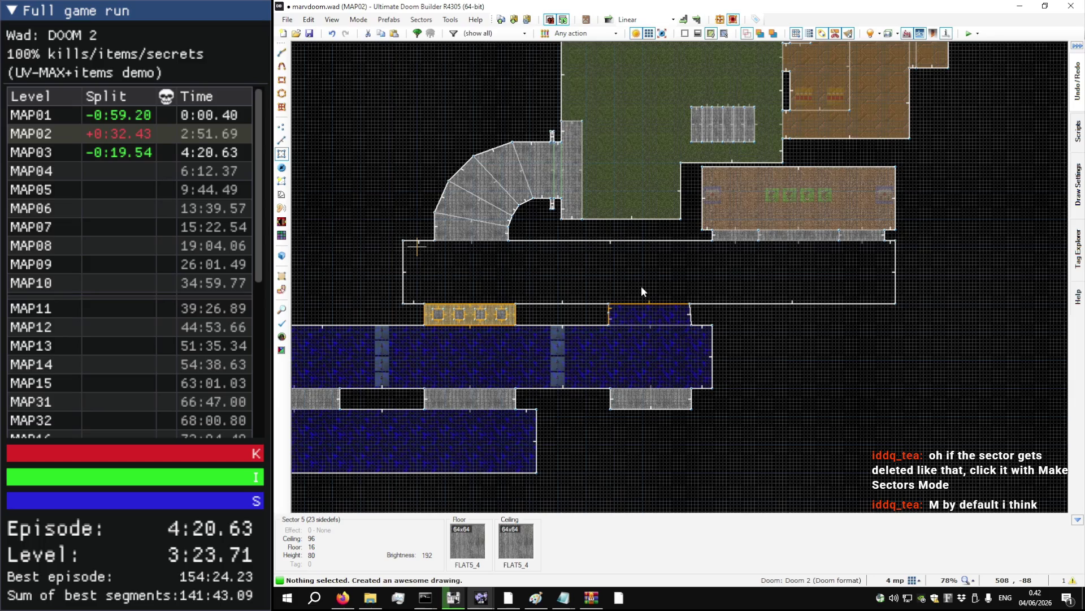
scroll(503, 313, up, 2)
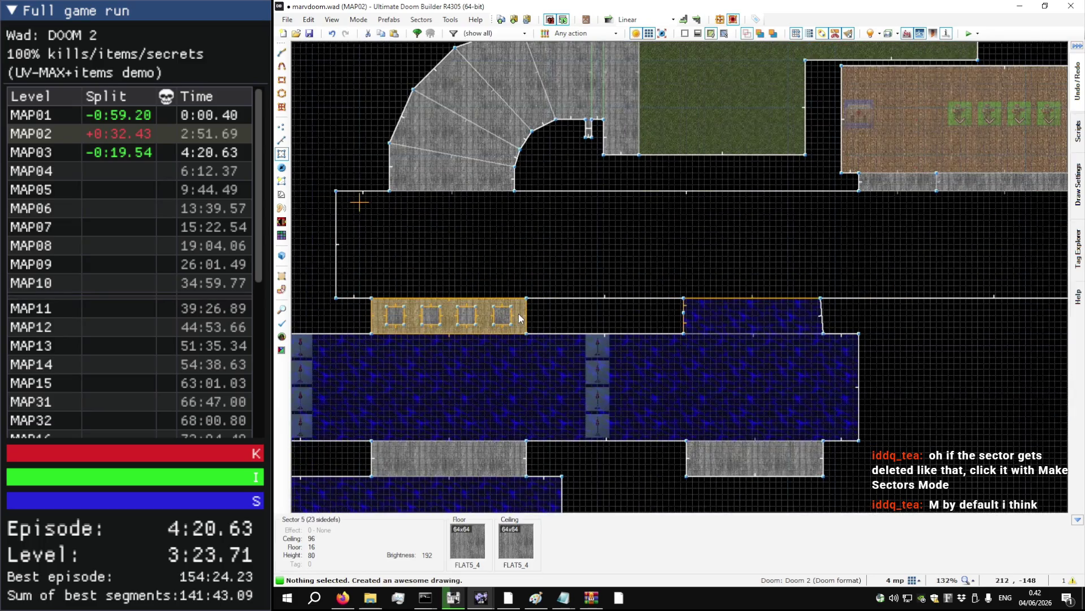
key(ctrl+z)
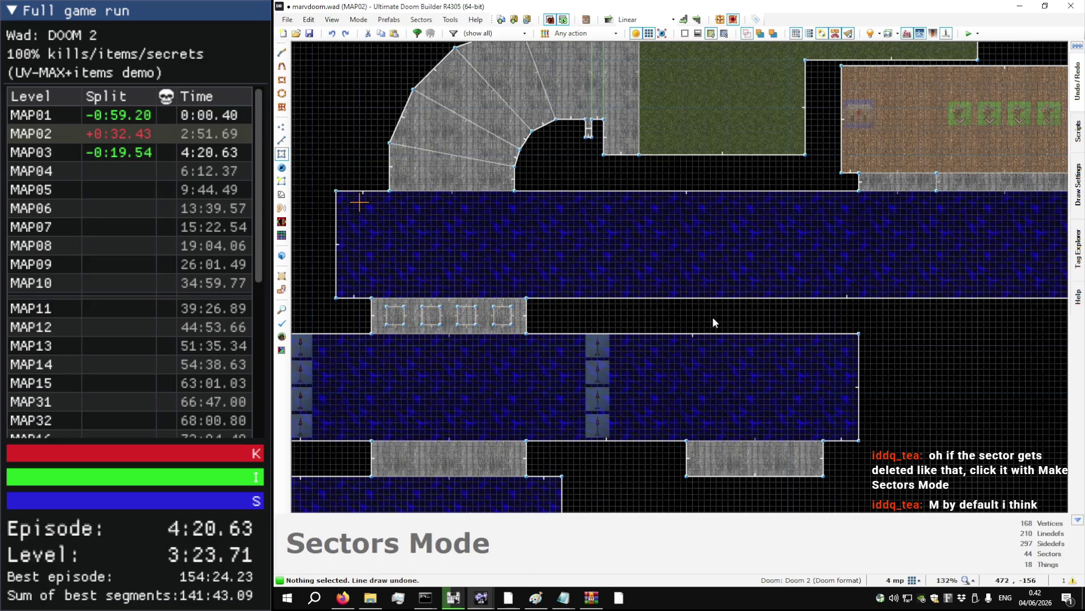
scroll(713, 318, up, 4)
- Outline a new water sector in the dark gap right of the pillar strip
key(d)
click(626, 295)
click(625, 364)
scroll(576, 321, down, 3)
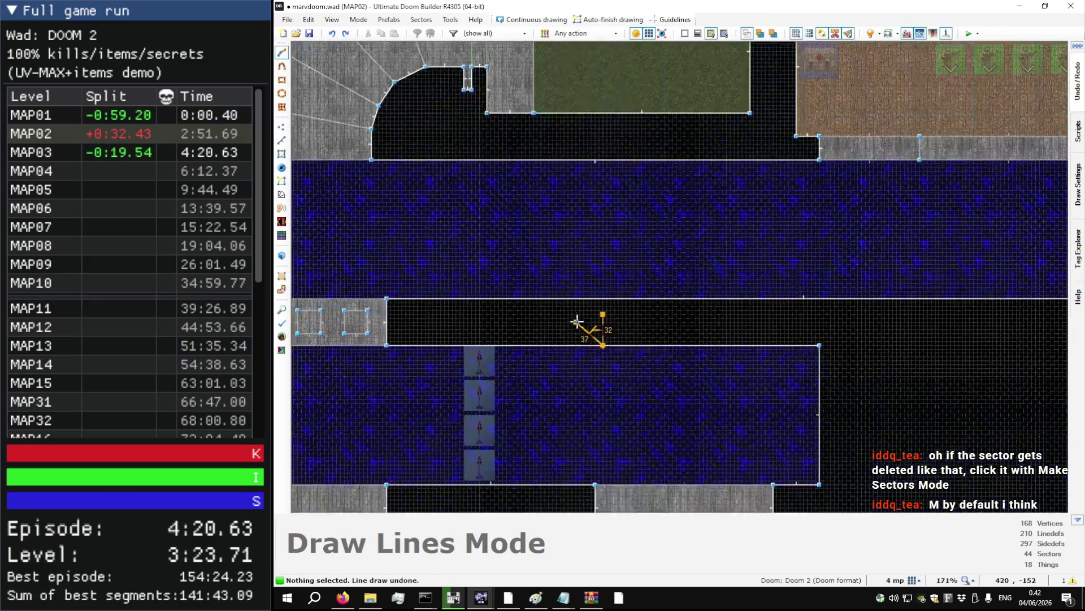
scroll(577, 321, down, 1)
click(734, 339)
click(725, 320)
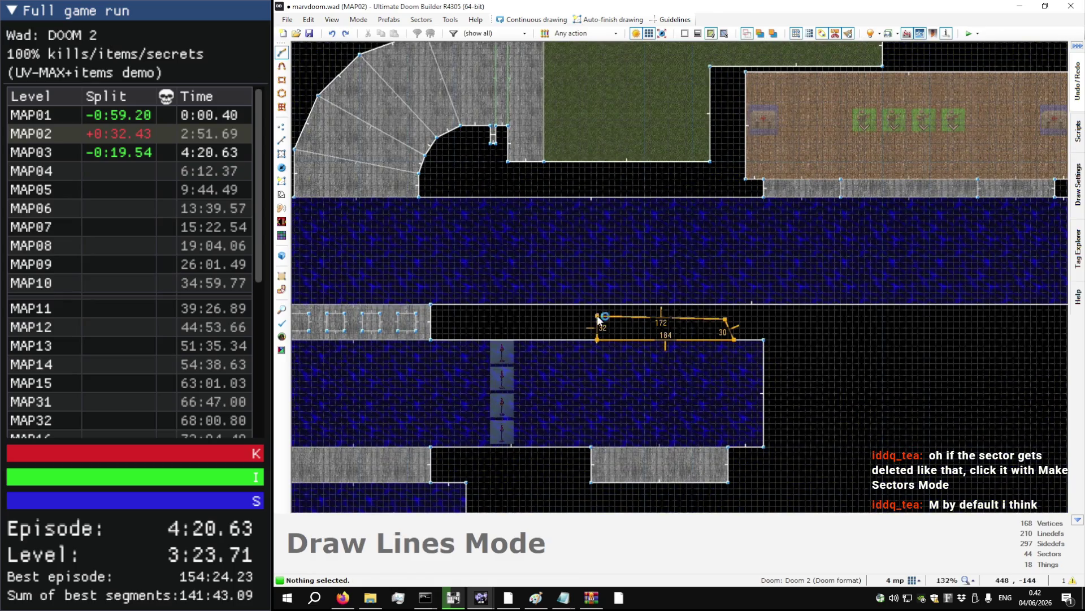
click(597, 315)
scroll(600, 314, up, 9)
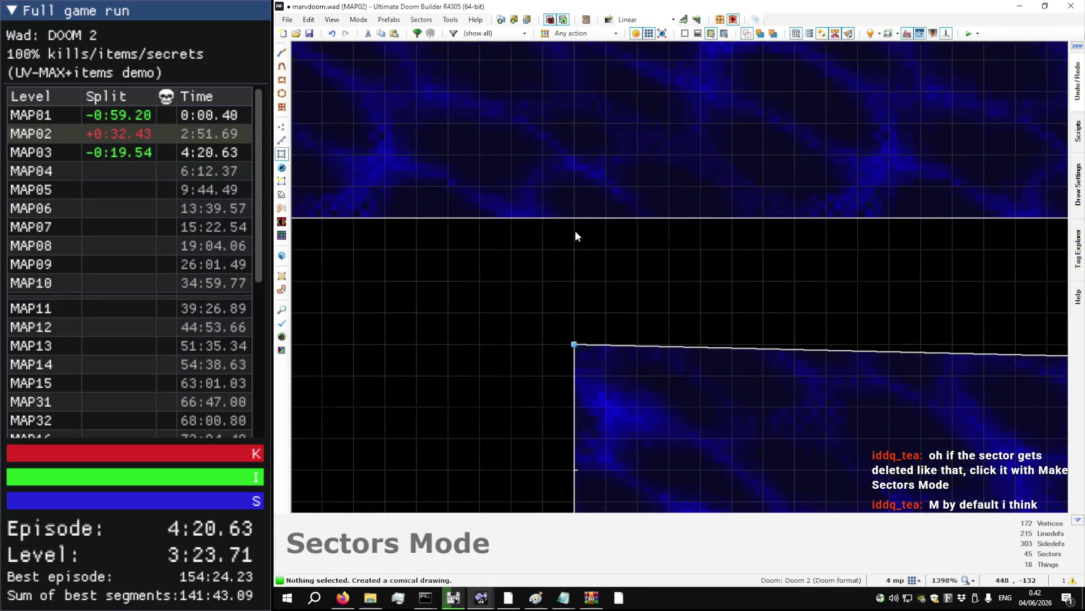
- Draw a larger outline across the band, then undo it after it removes the water sector
key(d)
click(575, 218)
click(574, 344)
scroll(531, 308, down, 5)
click(905, 325)
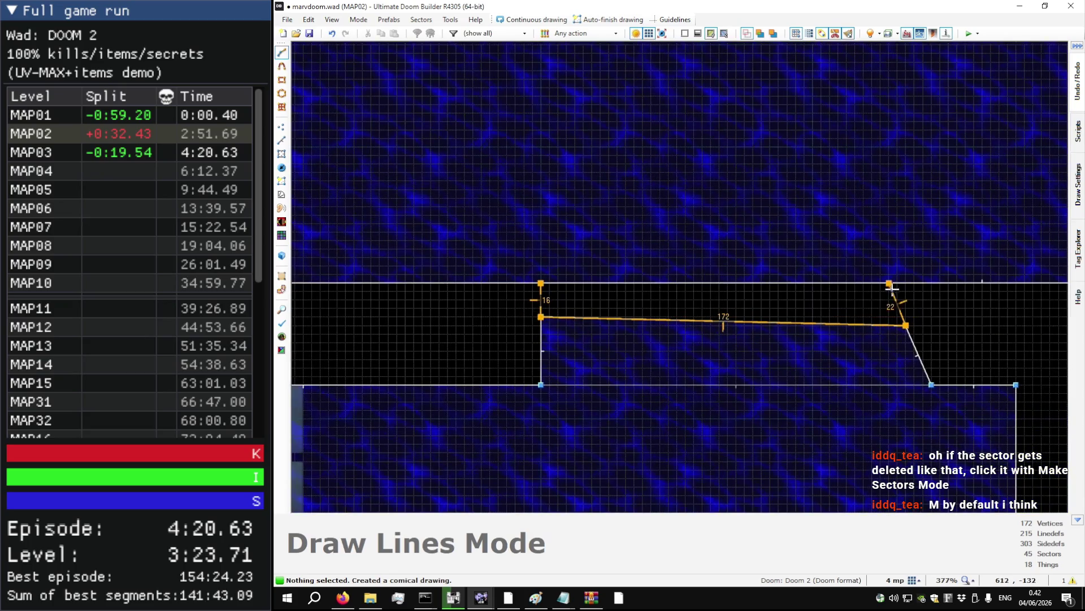
click(896, 284)
click(540, 283)
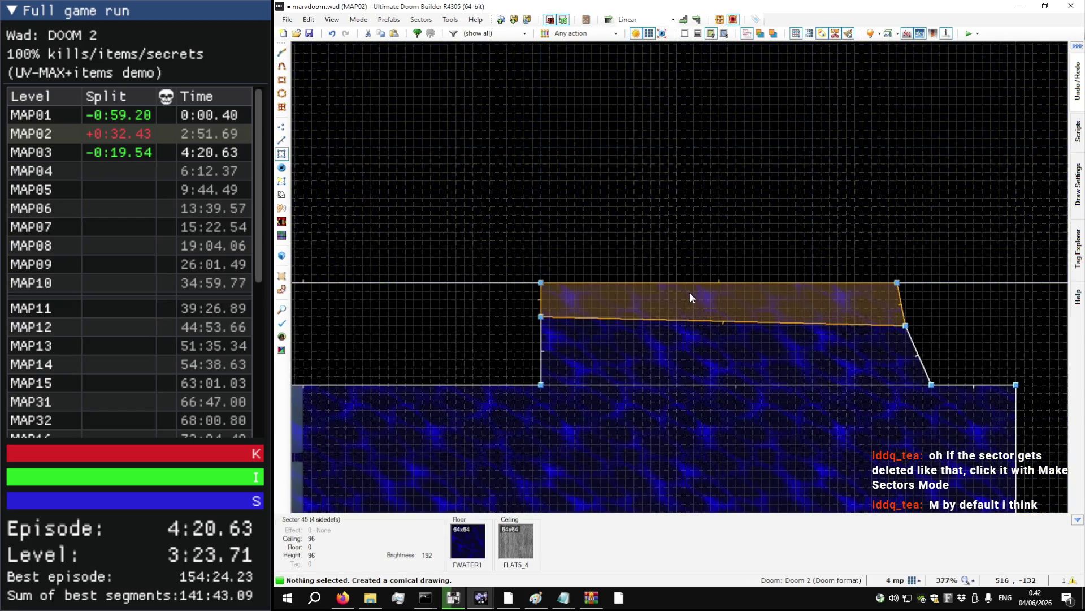
scroll(689, 298, down, 4)
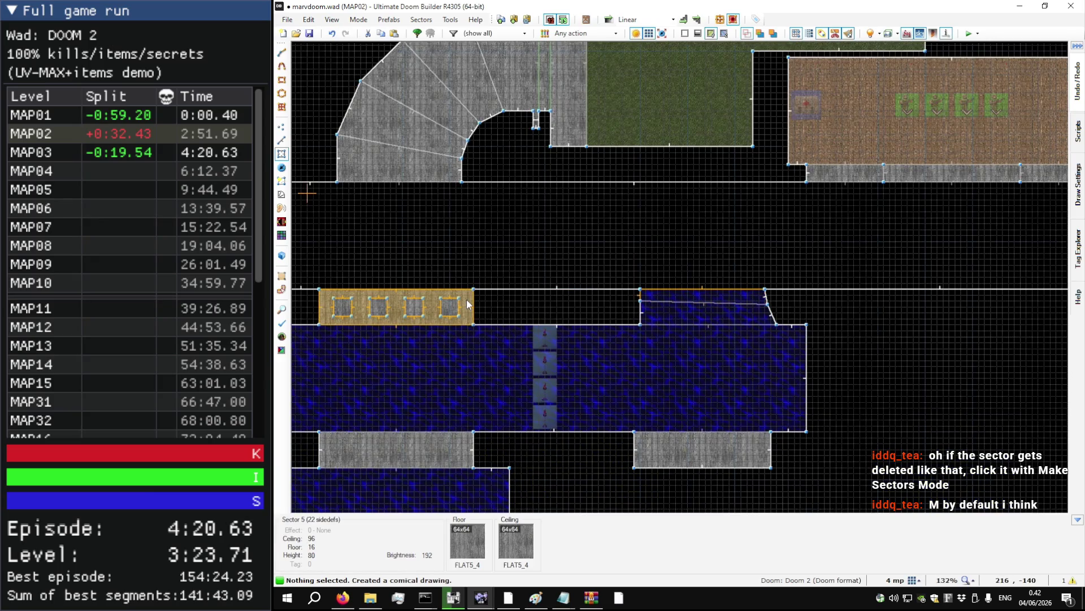
key(ctrl+z)
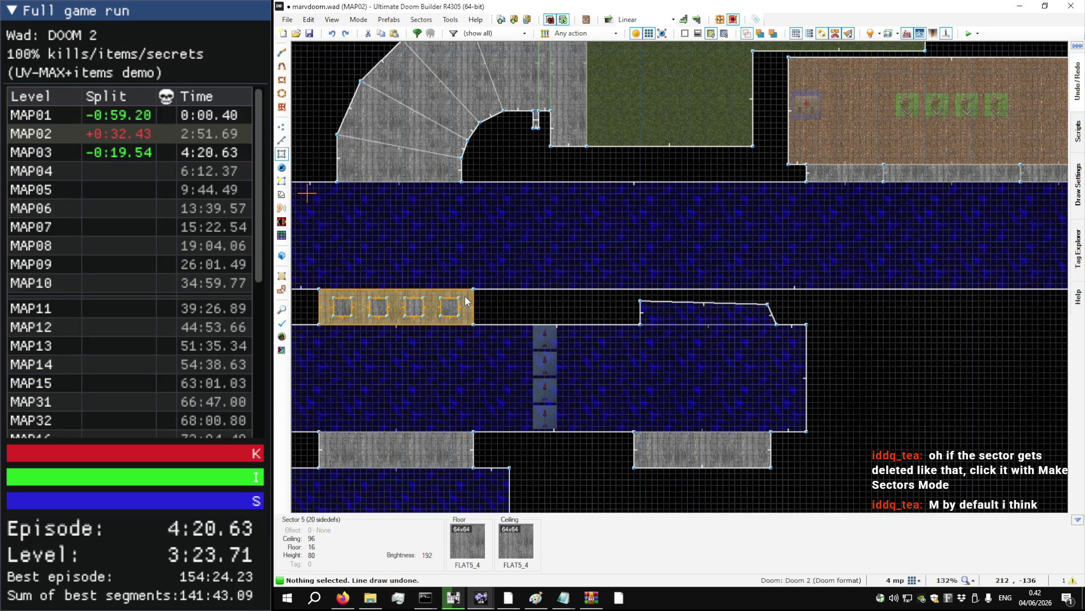
- Rebuild the pillar strip's sector with Make Sectors mode (M)
scroll(694, 308, down, 2)
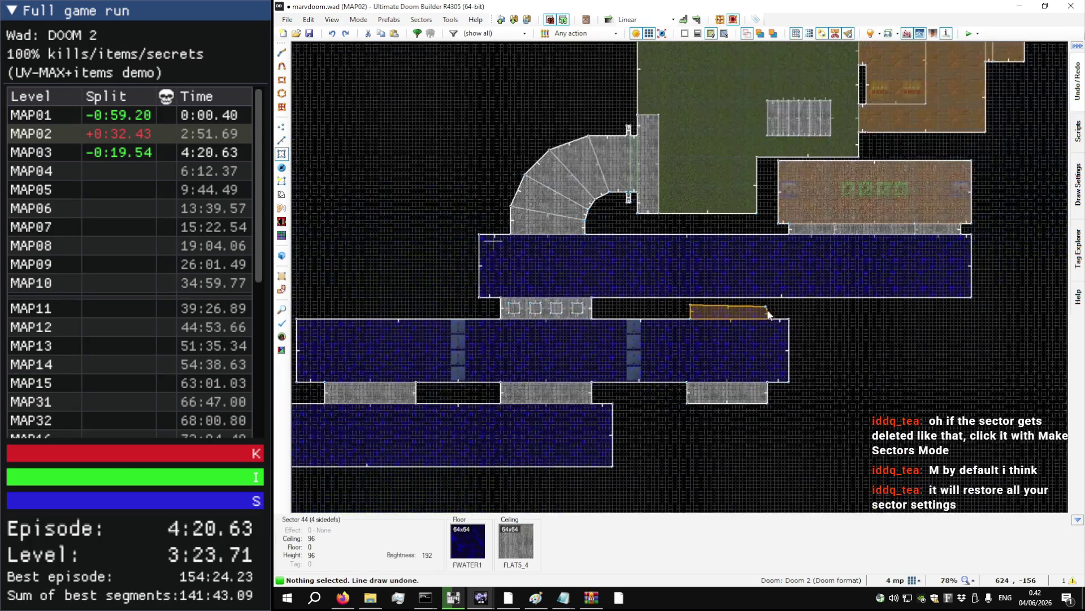
scroll(768, 310, up, 1)
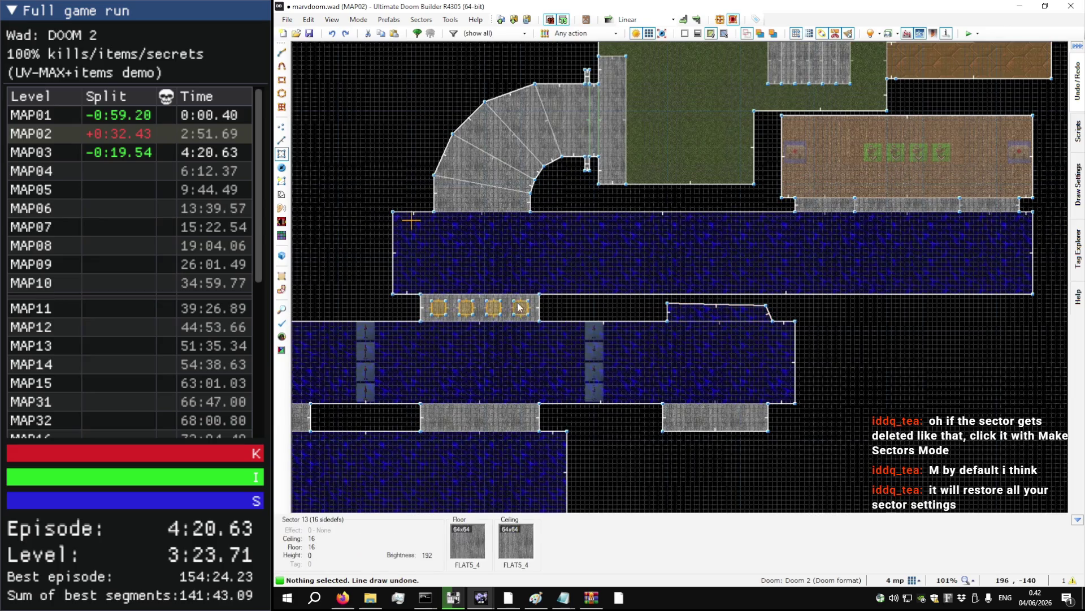
key(m)
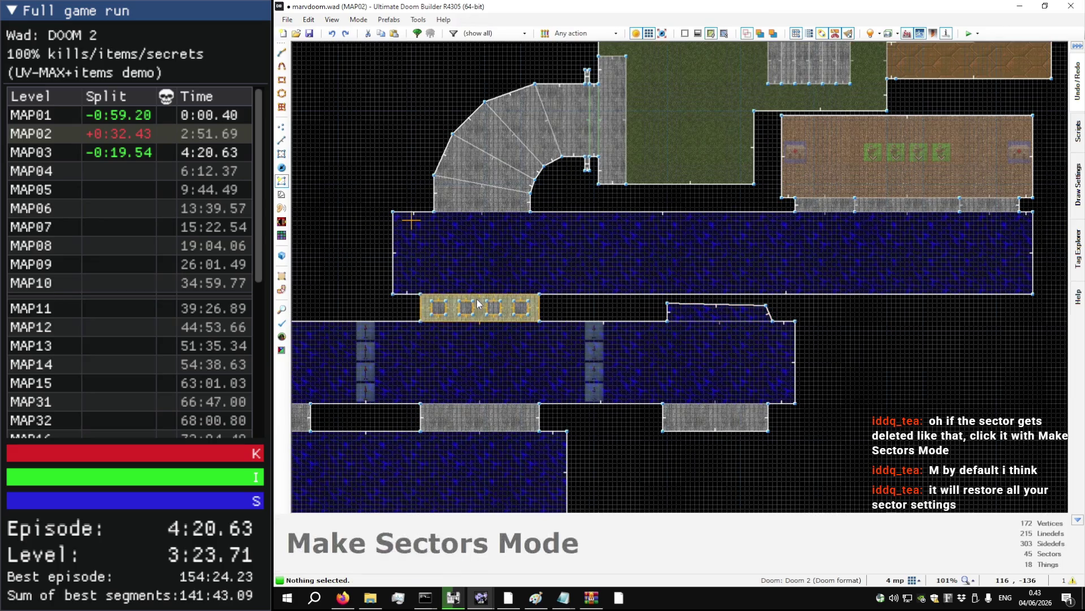
click(476, 298)
scroll(477, 298, up, 8)
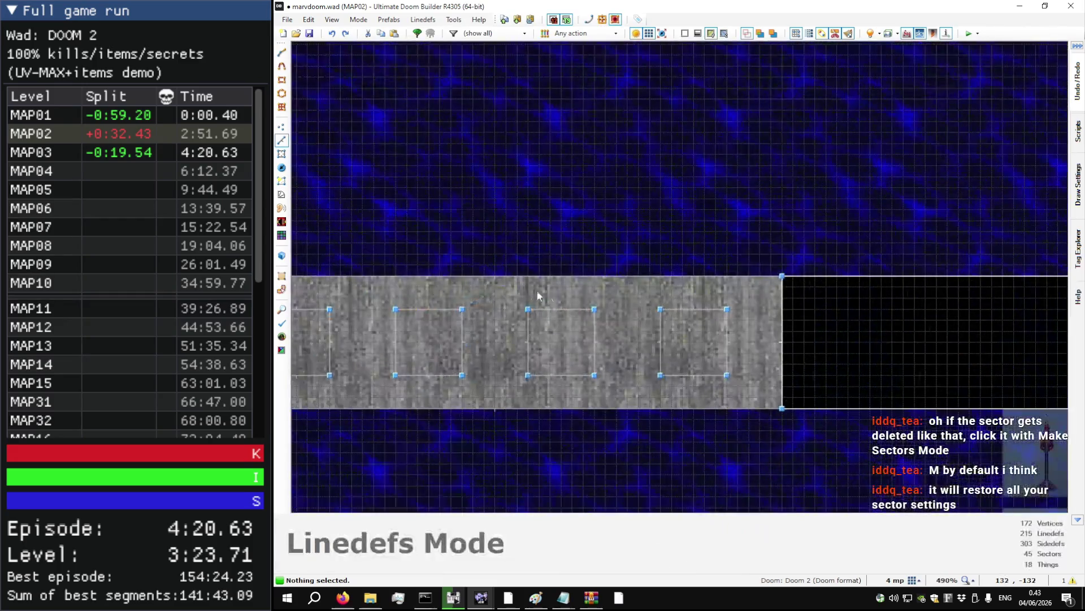
- Run Map Analysis (F4) and jump to the stray sectors far from the level
scroll(634, 294, down, 3)
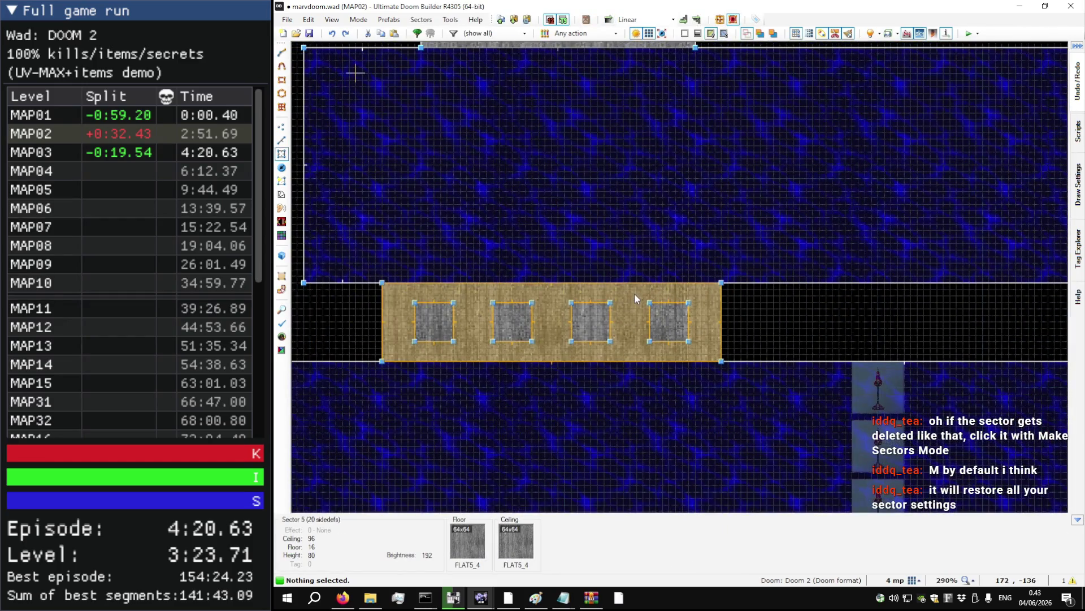
scroll(634, 292, down, 3)
key(F4)
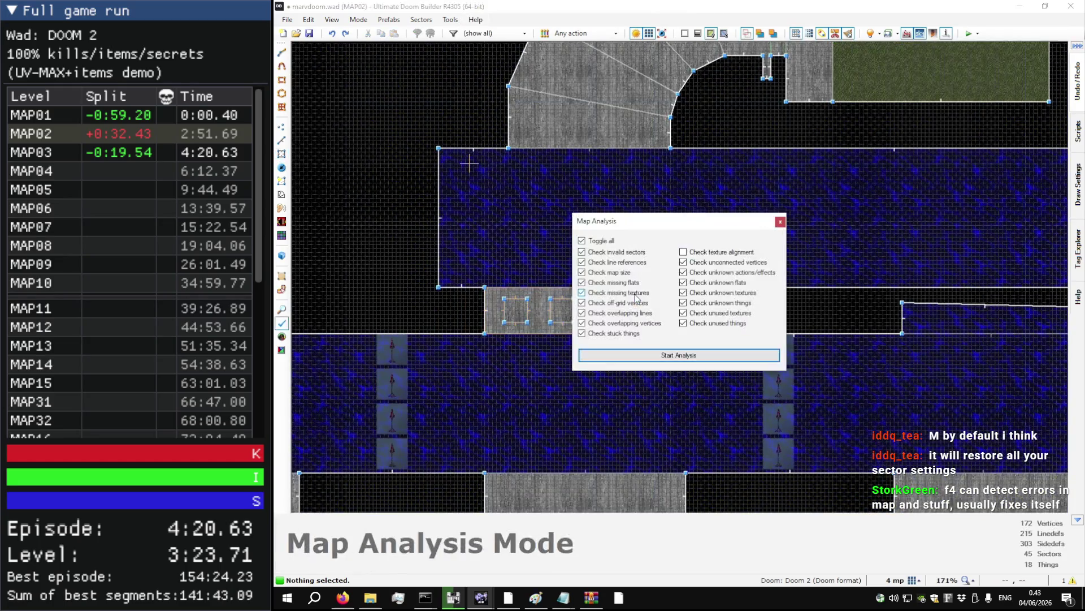
click(675, 355)
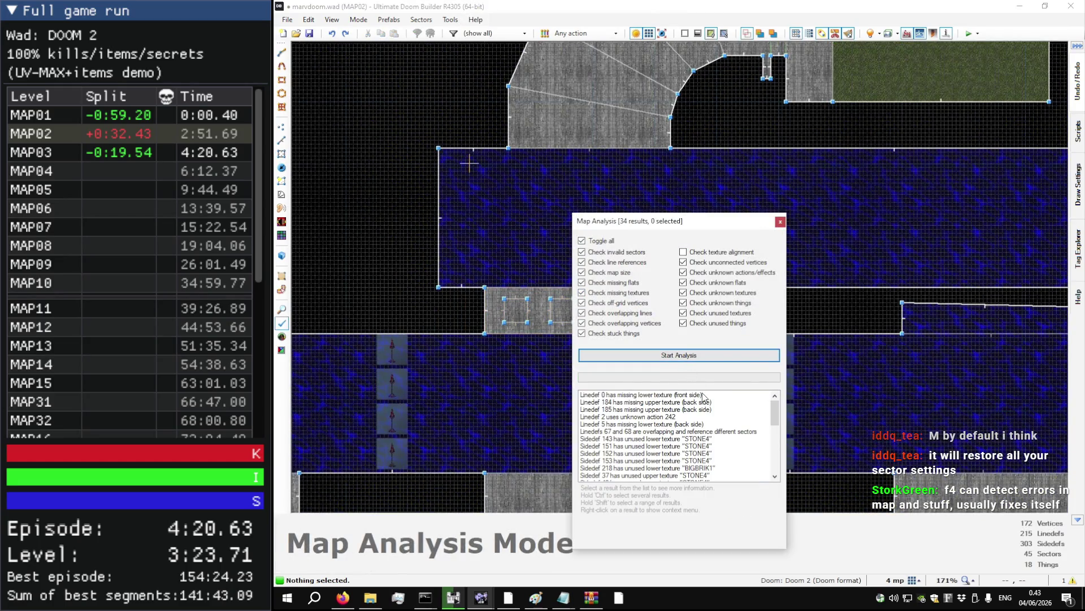
click(703, 395)
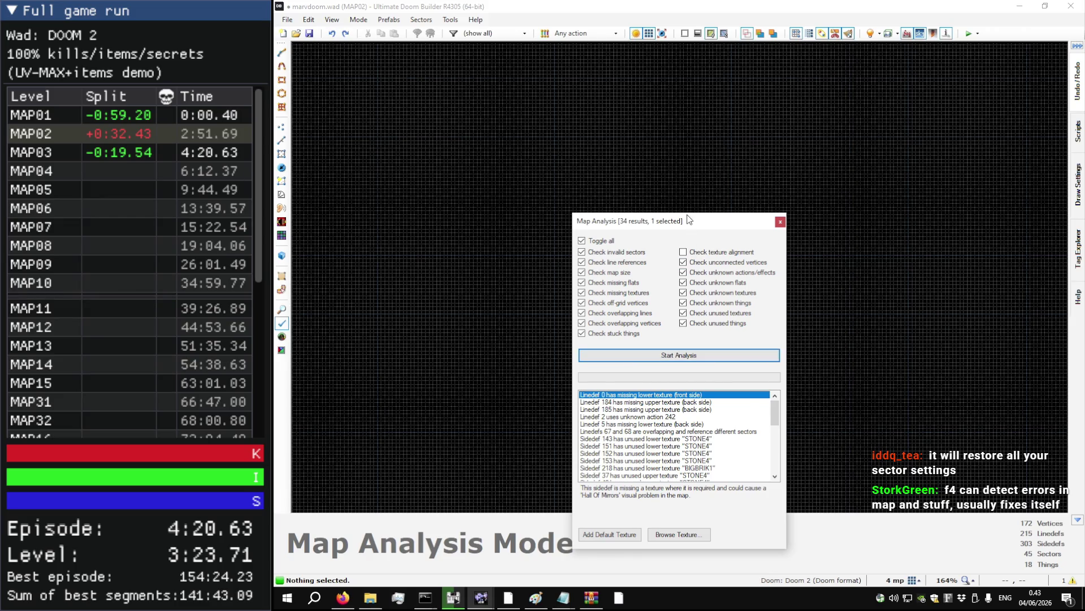
mouse_move(689, 219)
mouse_down()
mouse_move(469, 111)
mouse_move(468, 96)
mouse_up()
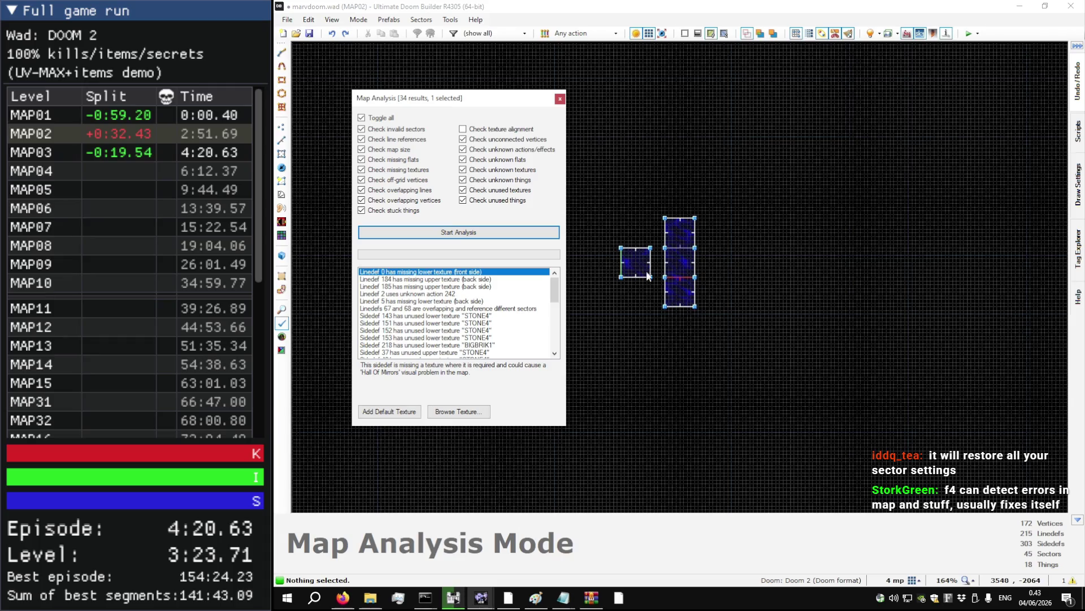
scroll(736, 262, down, 15)
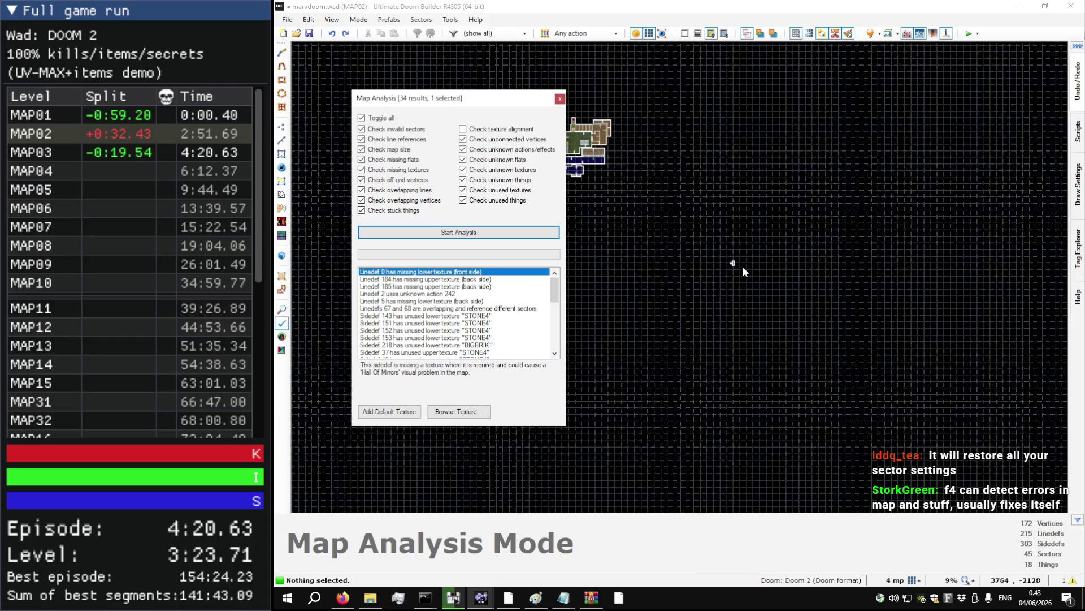
scroll(737, 262, up, 15)
key(Escape)
- Box-select the four stray sectors and delete them, leaving 41 sectors
drag(722, 333, 610, 209)
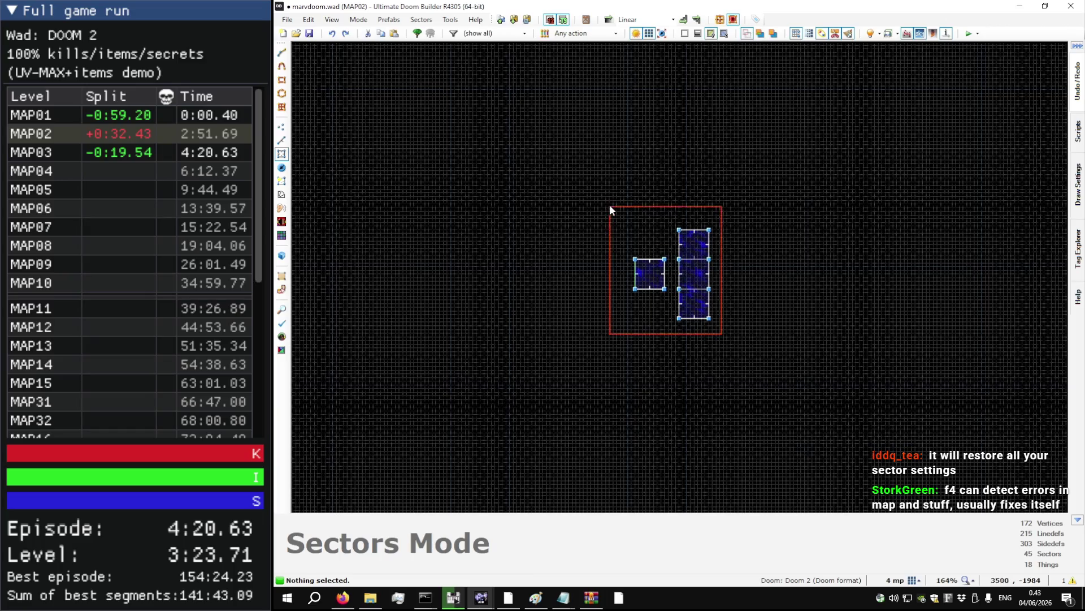
key(Delete)
scroll(744, 339, down, 10)
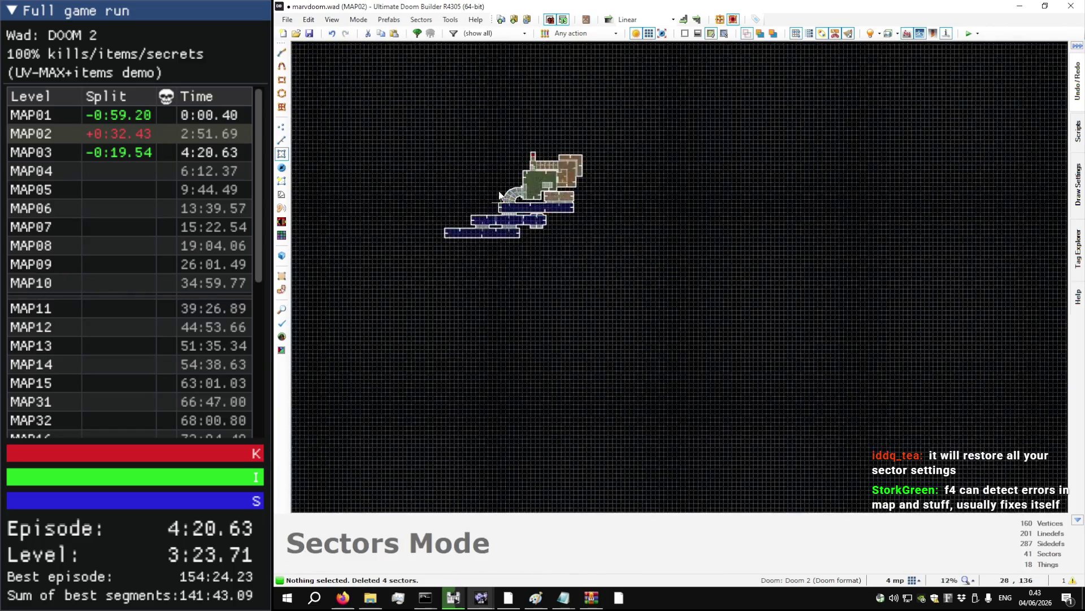
scroll(515, 192, up, 8)
- Save MAP02 to marvdoom.wad and reopen Map Analysis
key(ctrl+s)
scroll(552, 215, down, 3)
scroll(695, 245, up, 3)
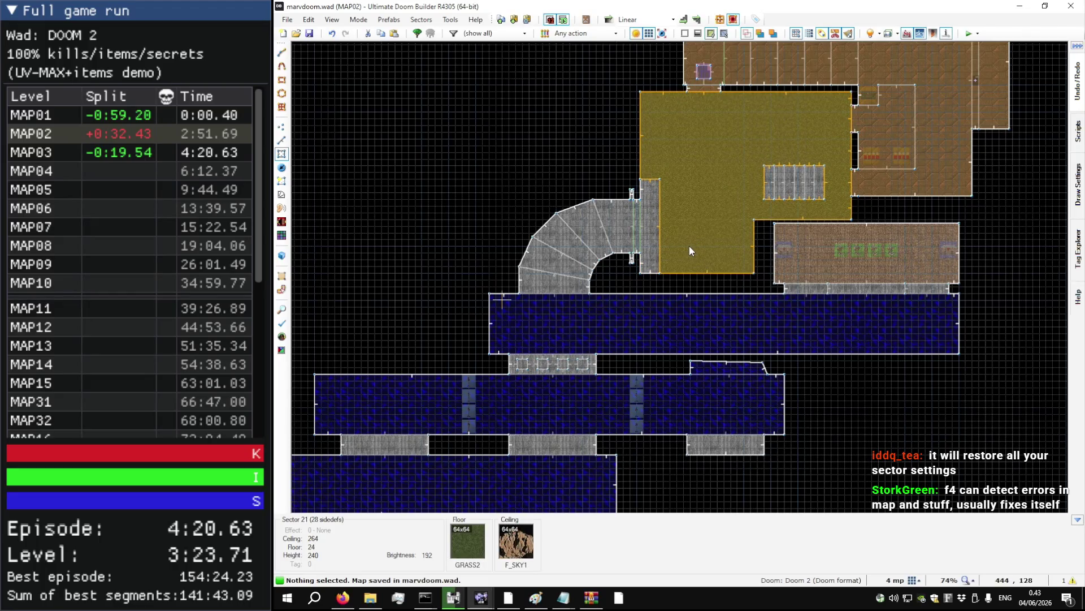
key(F4)
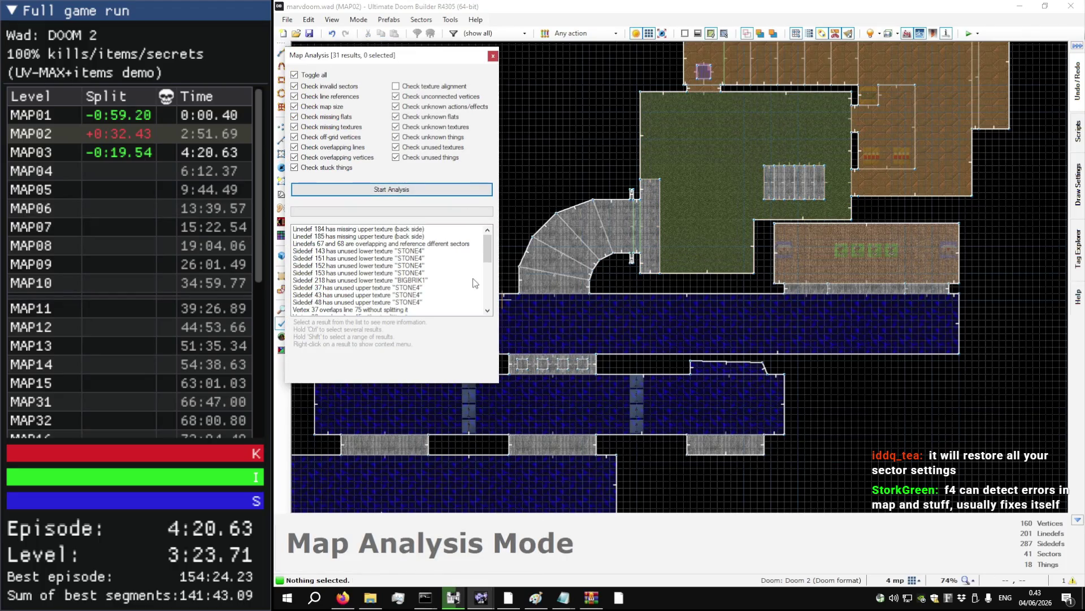
- Review the linedefs 67/68 overlap and duplicate-vertex results, then undo the accidental sector drag
click(444, 244)
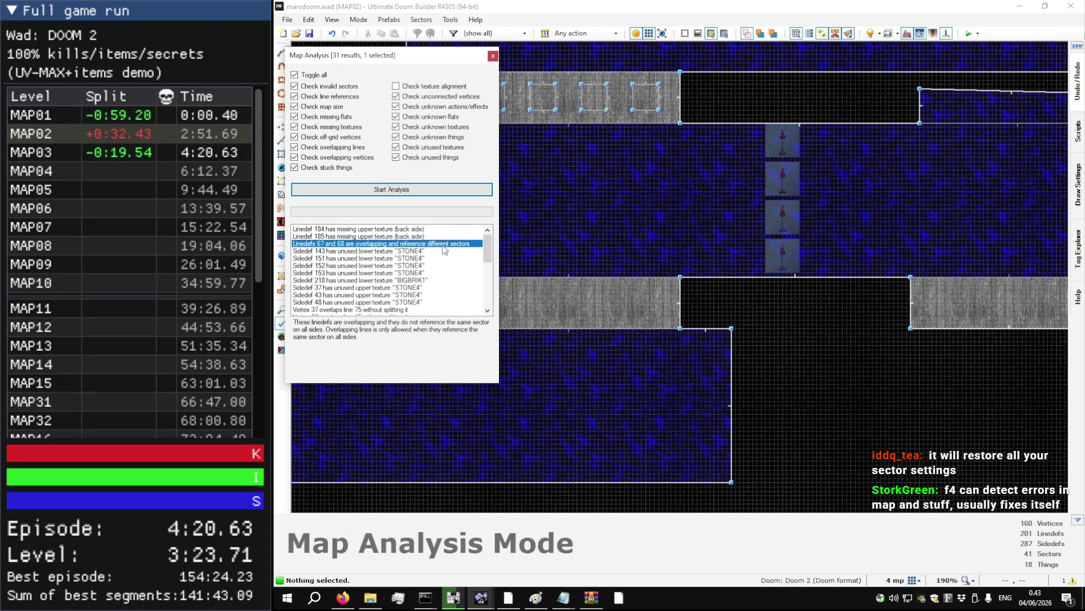
scroll(443, 250, down, 6)
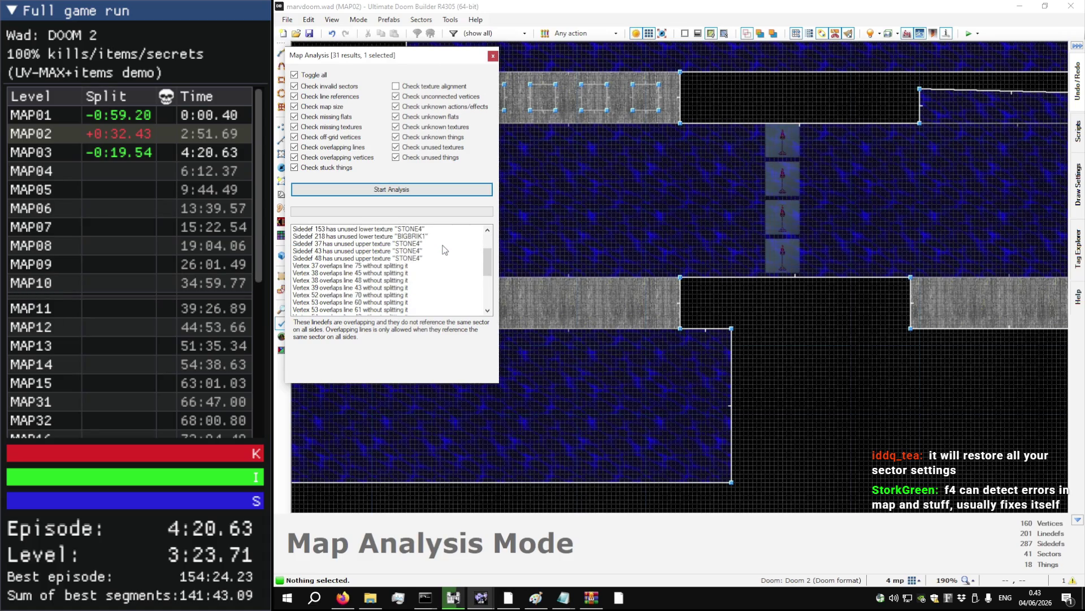
scroll(443, 249, down, 1)
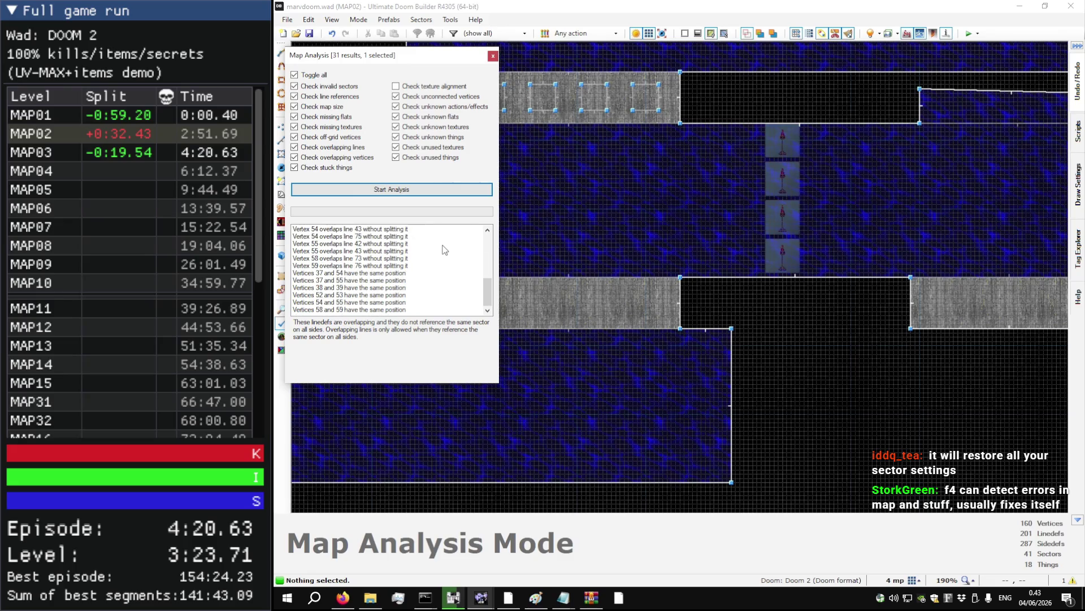
click(405, 274)
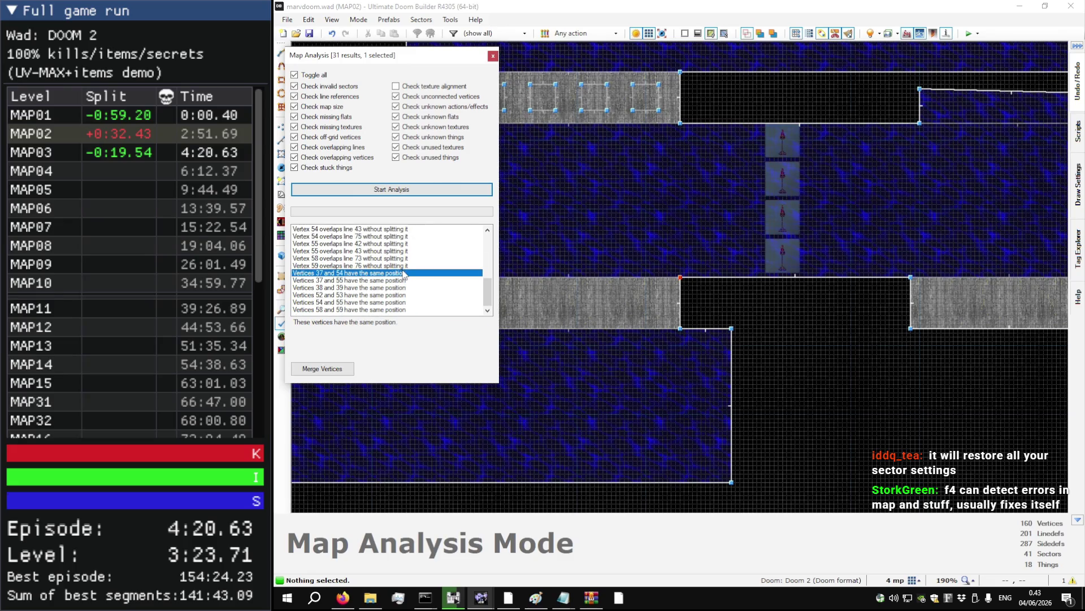
key(Down)
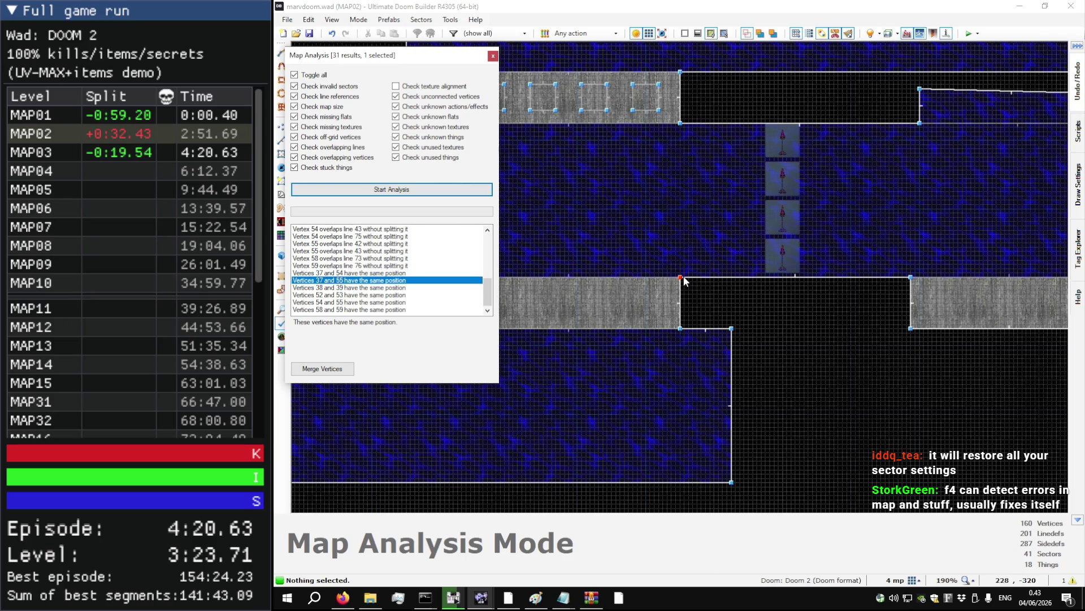
key(Down)
key(Down)
key(Down)
key(Down)
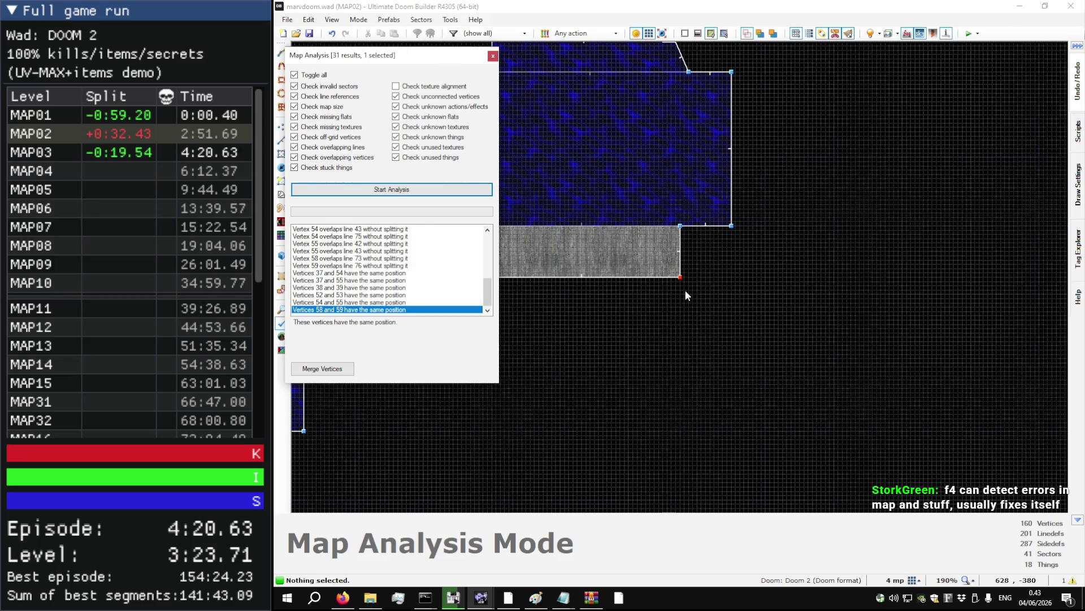
key(Escape)
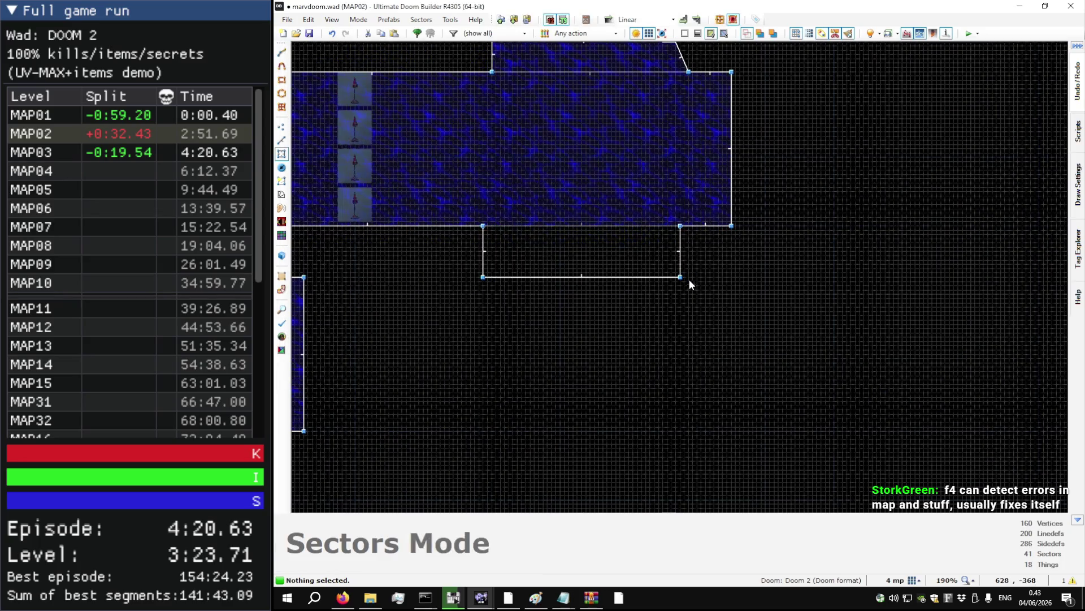
key(ctrl+z)
key(ctrl+z)
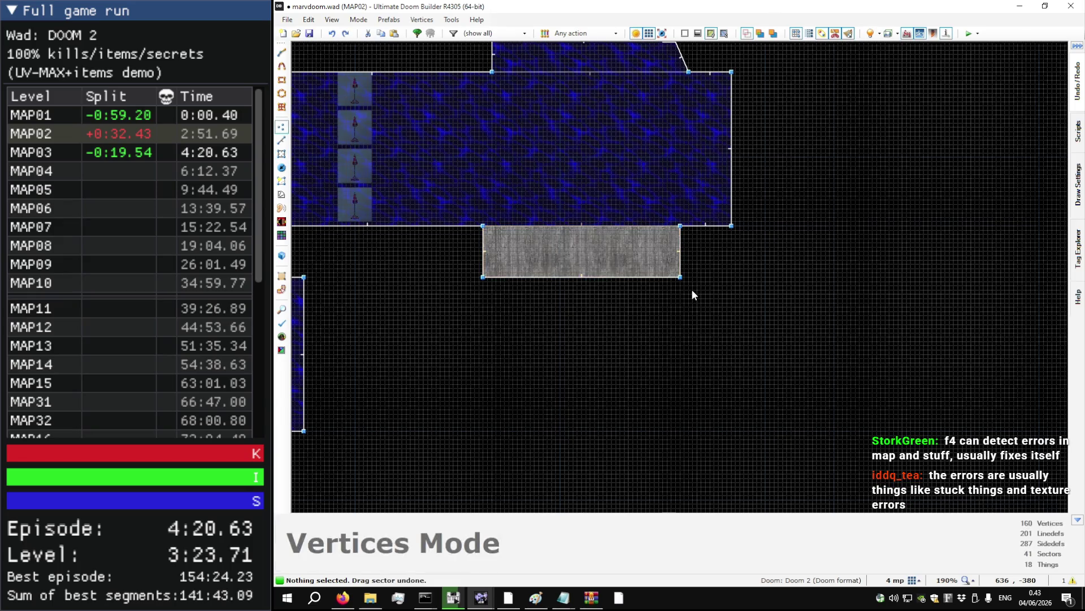
- Merge and reposition the grey sector's bottom-right corner vertices
mouse_move(679, 277)
mouse_down()
mouse_move(664, 276)
mouse_move(681, 277)
mouse_up()
scroll(761, 278, down, 5)
scroll(574, 277, up, 5)
mouse_move(606, 280)
mouse_down()
mouse_move(629, 267)
mouse_move(607, 280)
mouse_move(543, 283)
mouse_move(530, 273)
mouse_move(543, 283)
mouse_up()
scroll(522, 271, down, 3)
scroll(523, 271, up, 4)
scroll(731, 266, down, 4)
scroll(610, 286, up, 5)
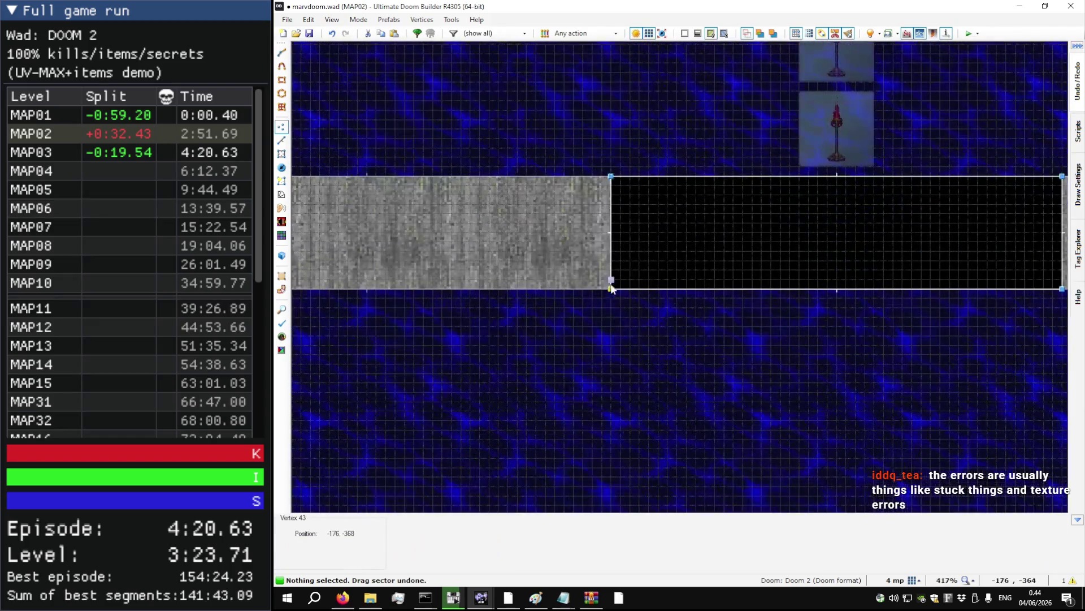
- Nudge the remaining grey corner vertices, including bottom-left, back onto the sector corners
mouse_move(610, 286)
mouse_down()
mouse_move(632, 273)
mouse_move(611, 289)
mouse_up()
mouse_move(611, 176)
mouse_down()
mouse_move(620, 188)
mouse_move(611, 176)
mouse_up()
scroll(664, 191, down, 3)
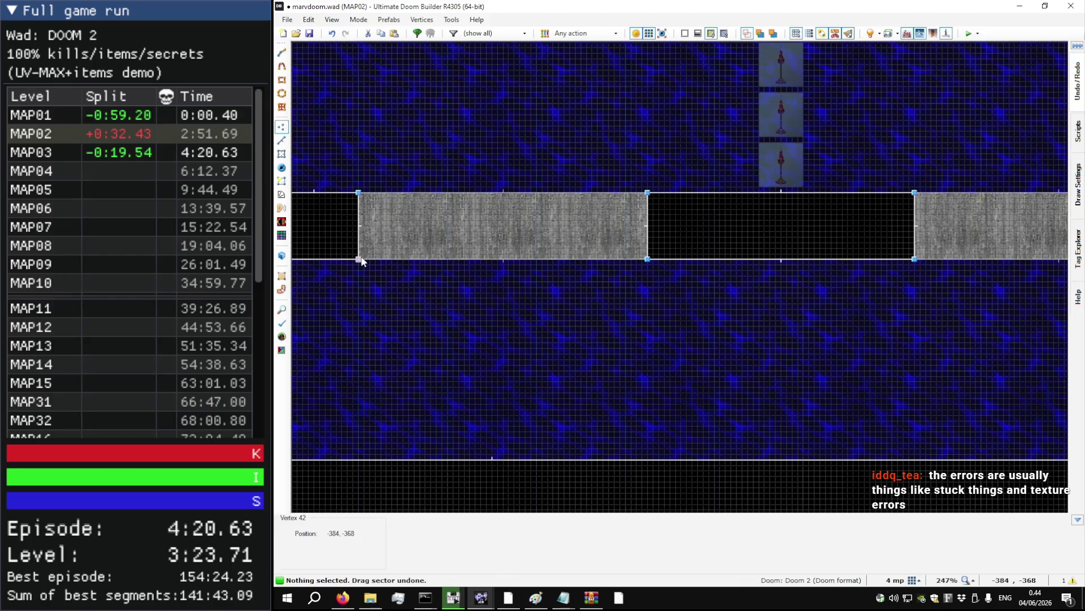
mouse_move(359, 259)
mouse_down()
mouse_move(358, 243)
mouse_move(358, 259)
mouse_up()
mouse_move(359, 192)
mouse_down()
mouse_move(365, 175)
mouse_move(358, 193)
mouse_up()
scroll(349, 247, down, 3)
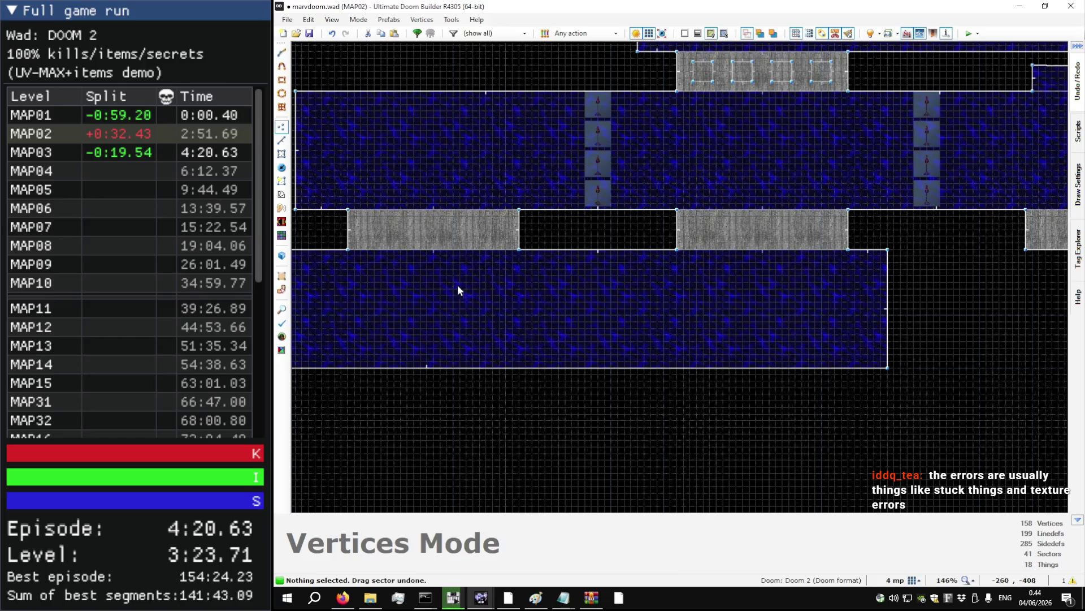
- Rerun Map Analysis and inspect the vertex 55 and vertices 37/54 overlap results
key(F4)
click(449, 188)
scroll(424, 277, down, 4)
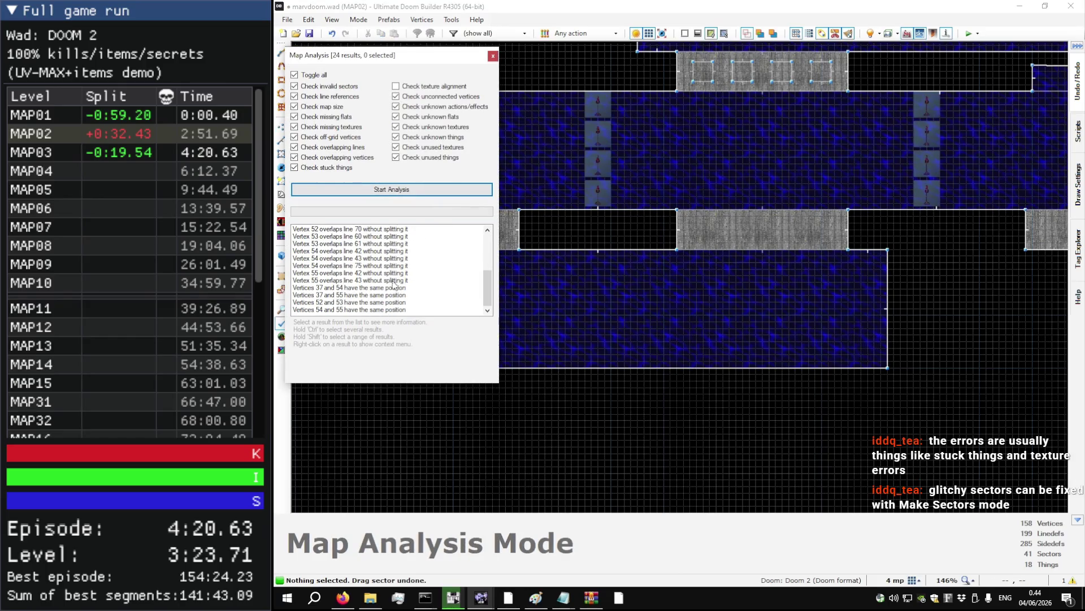
click(396, 281)
click(398, 287)
key(Escape)
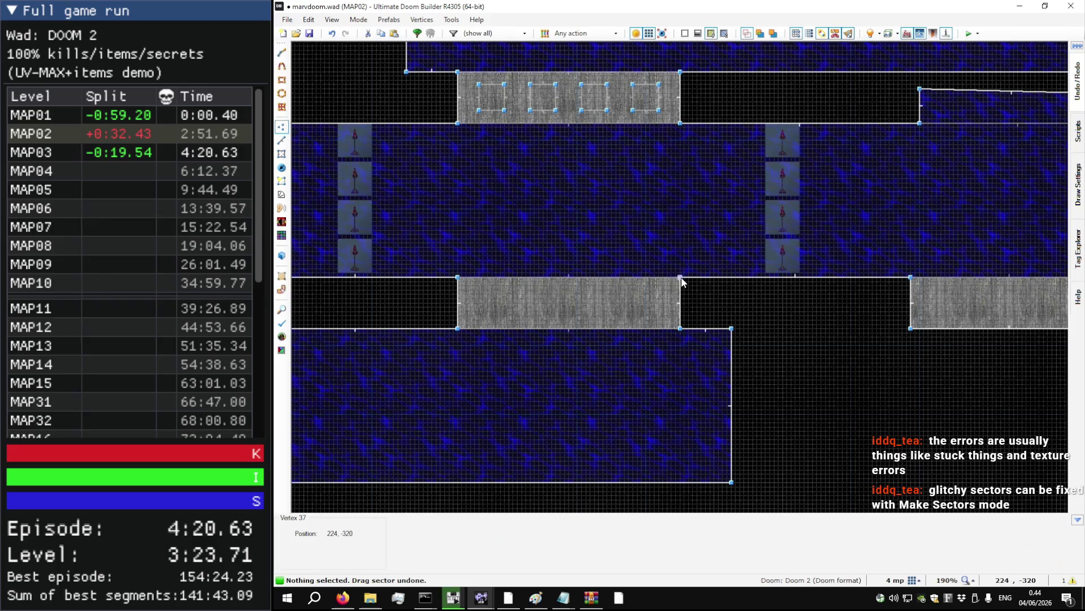
- Shift the grey sector's right and top-left corner vertices slightly, checking one vertex's properties
mouse_move(685, 281)
mouse_down()
mouse_move(671, 280)
mouse_move(666, 297)
mouse_move(682, 280)
mouse_up()
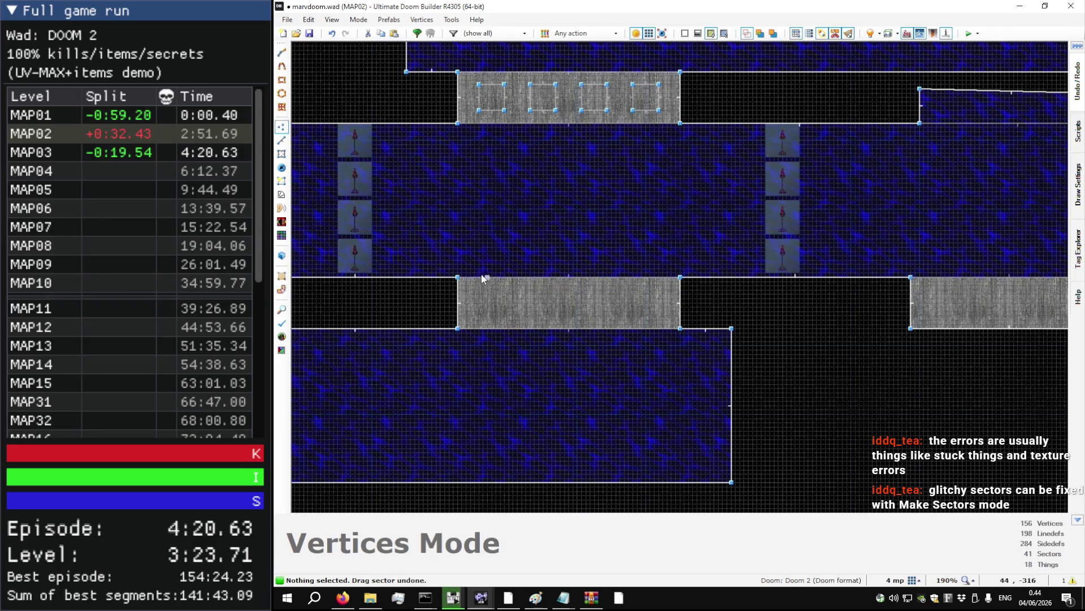
mouse_move(458, 277)
mouse_down()
mouse_move(471, 287)
mouse_move(460, 277)
mouse_up()
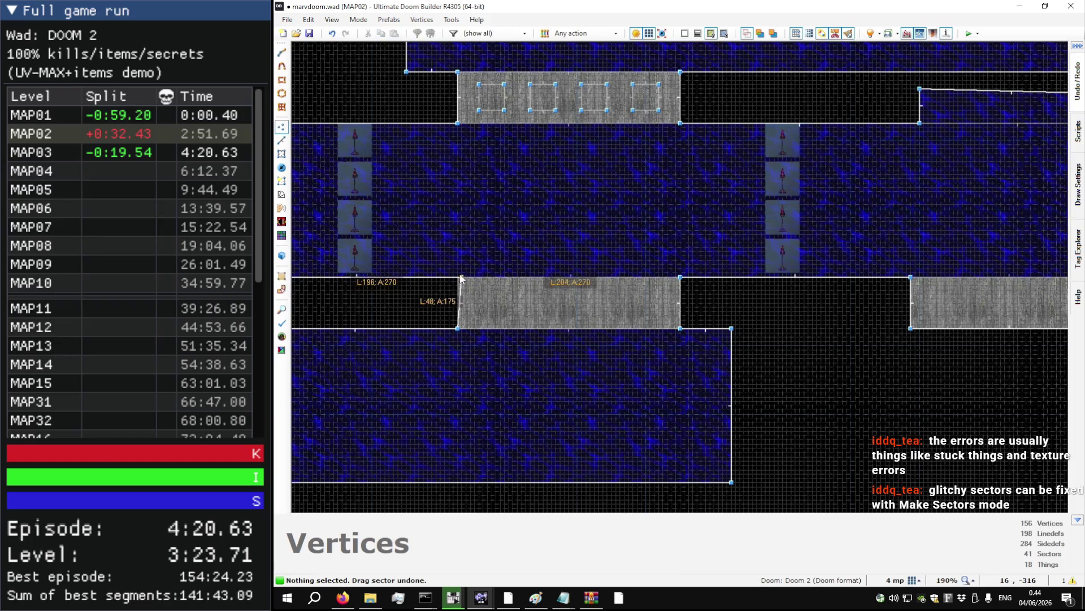
right_click(460, 277)
key(Escape)
key(F4)
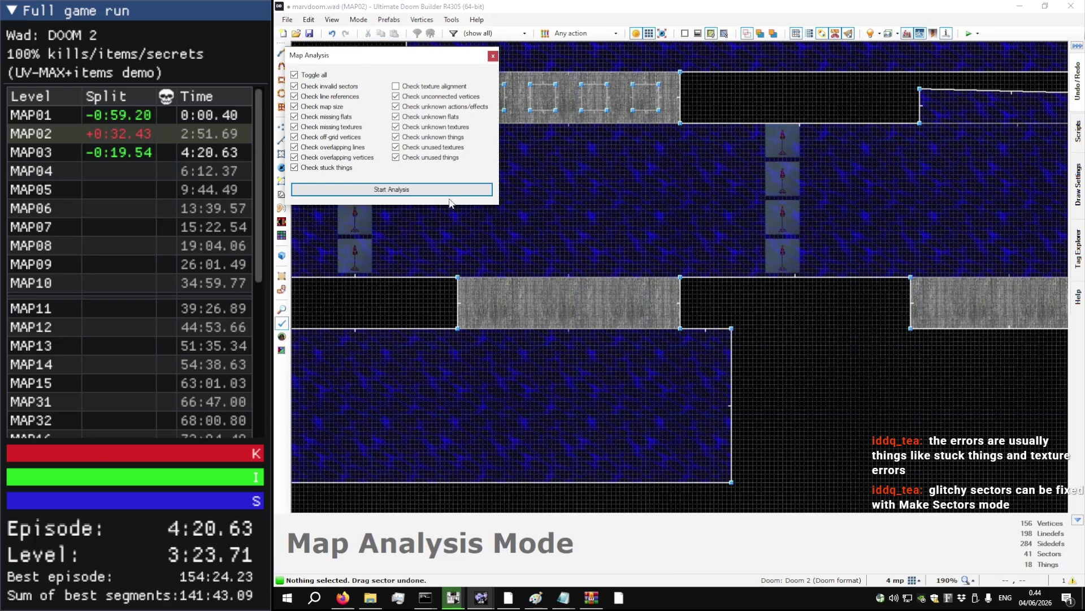
- Inspect the Vertices 52/53 result, test-dragging that corner vertex and undoing it
click(450, 195)
click(404, 310)
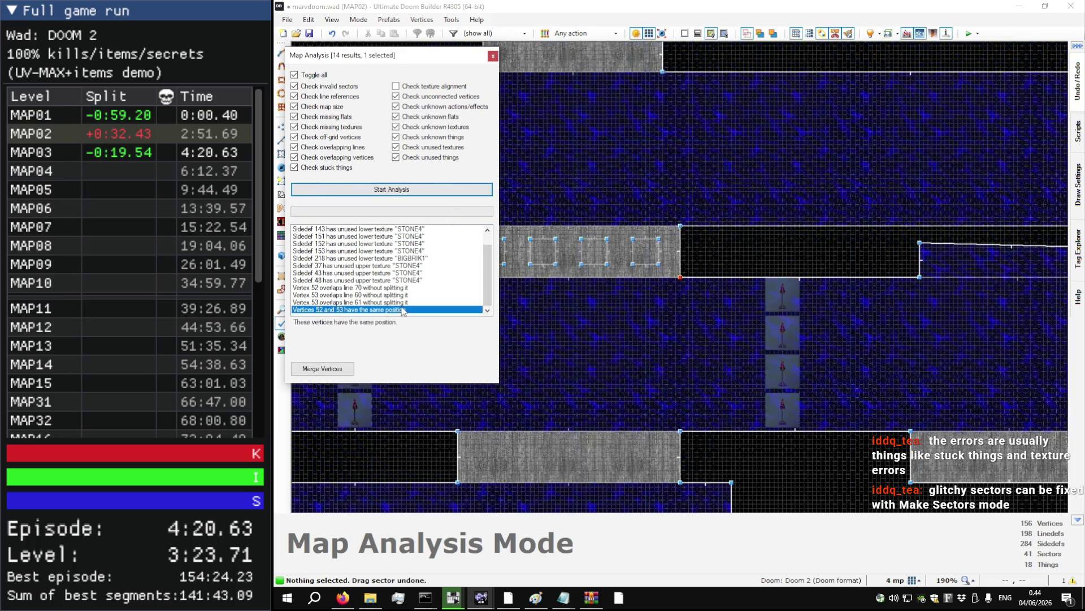
key(Escape)
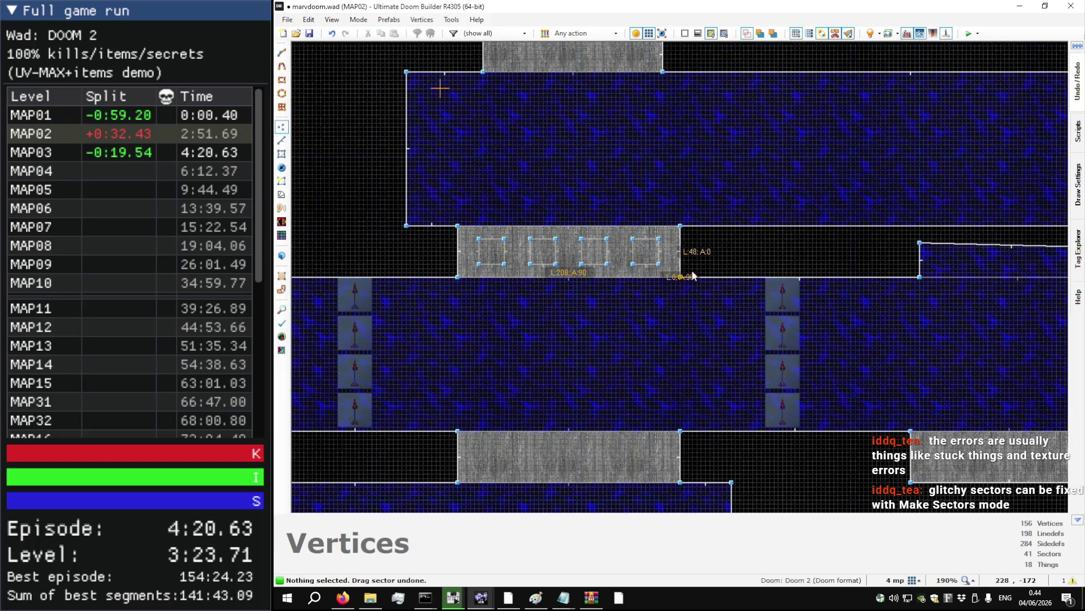
drag(681, 277, 695, 272)
key(ctrl+z)
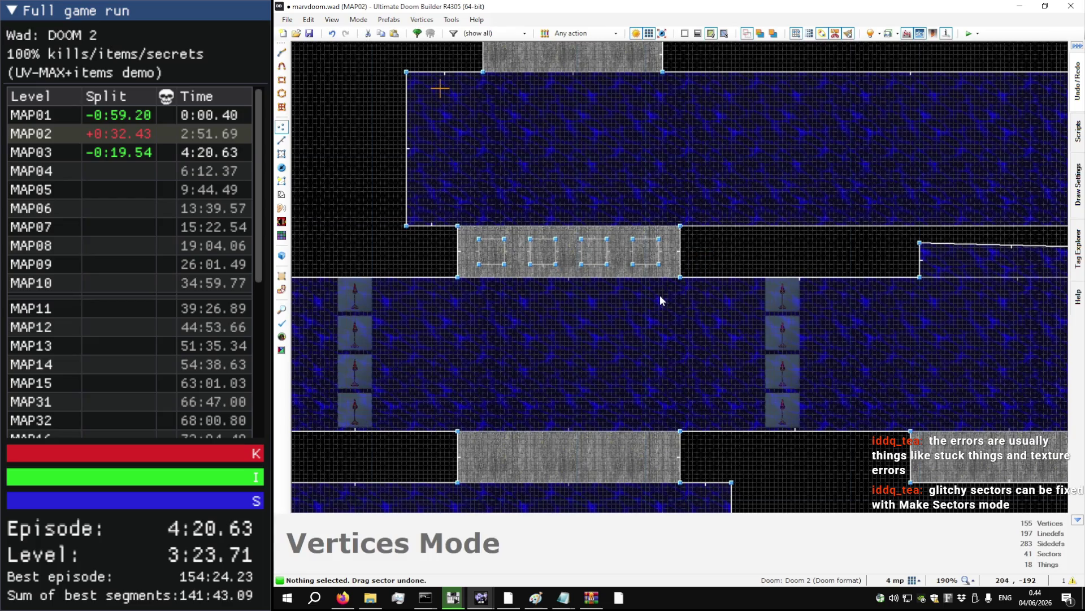
scroll(608, 293, down, 4)
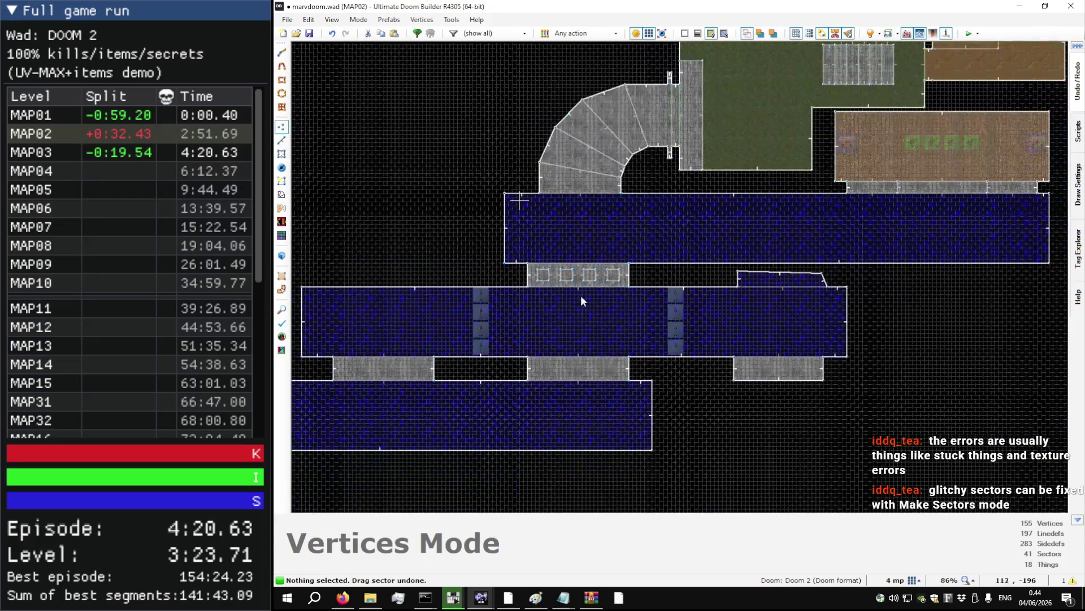
- Delete the small stray sector atop the middle blue room and rerun the analysis
key(s)
key(Delete)
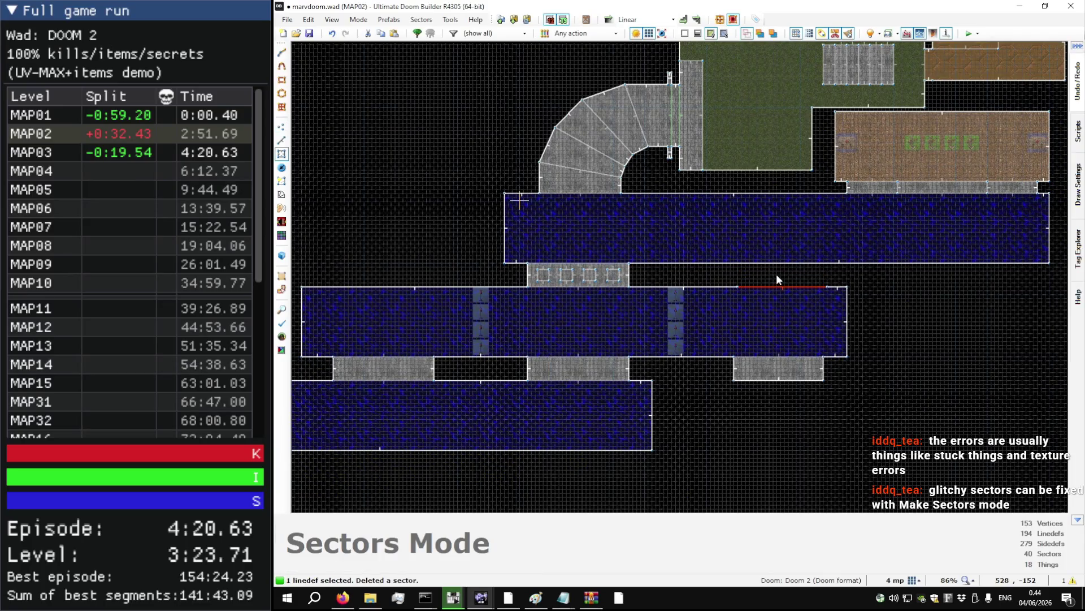
key(v)
key(F4)
click(391, 188)
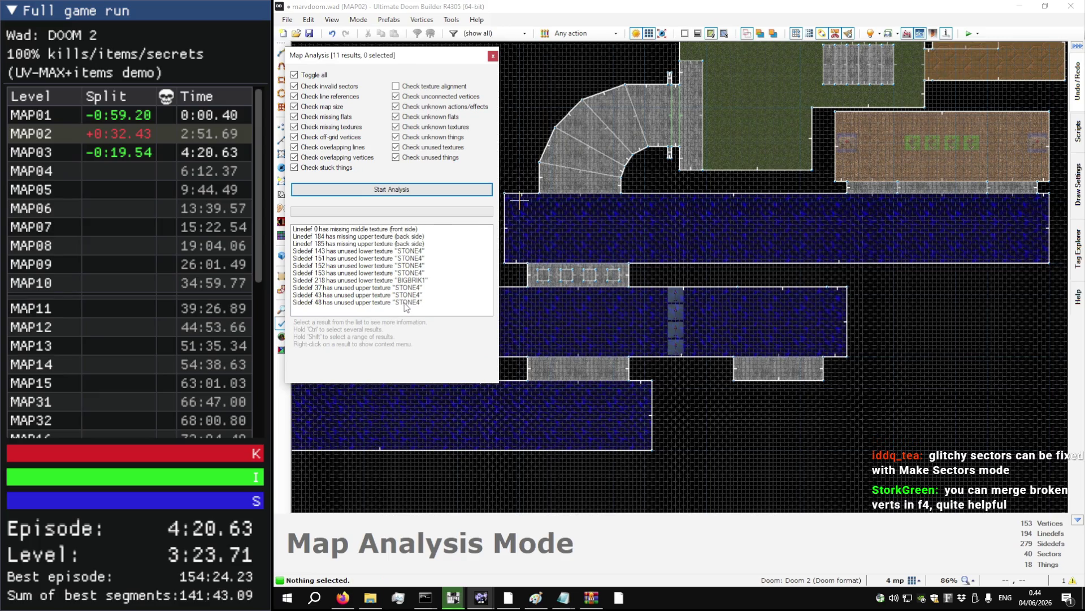
click(411, 266)
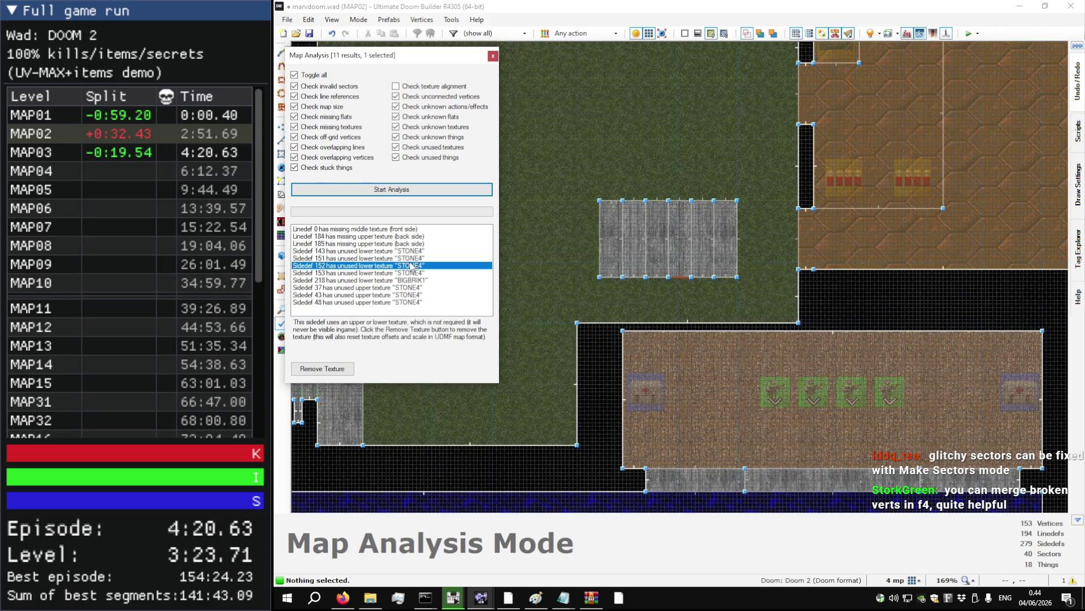
- Inspect the tan and ceiling sidedefs near the stone stairs in the 3D view
key(Escape)
key(q)
key(w)
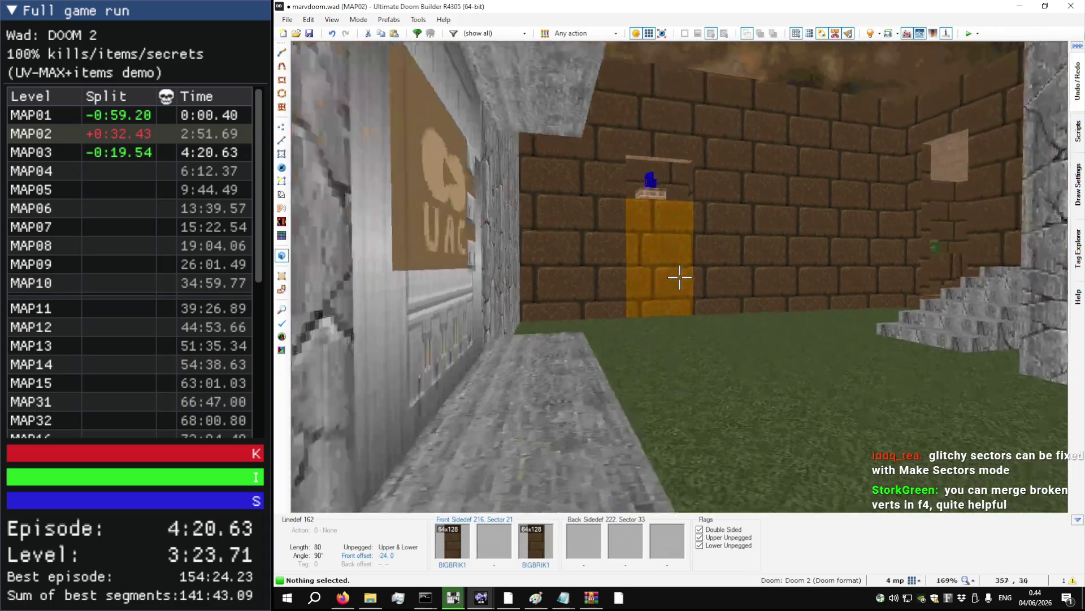
key(s)
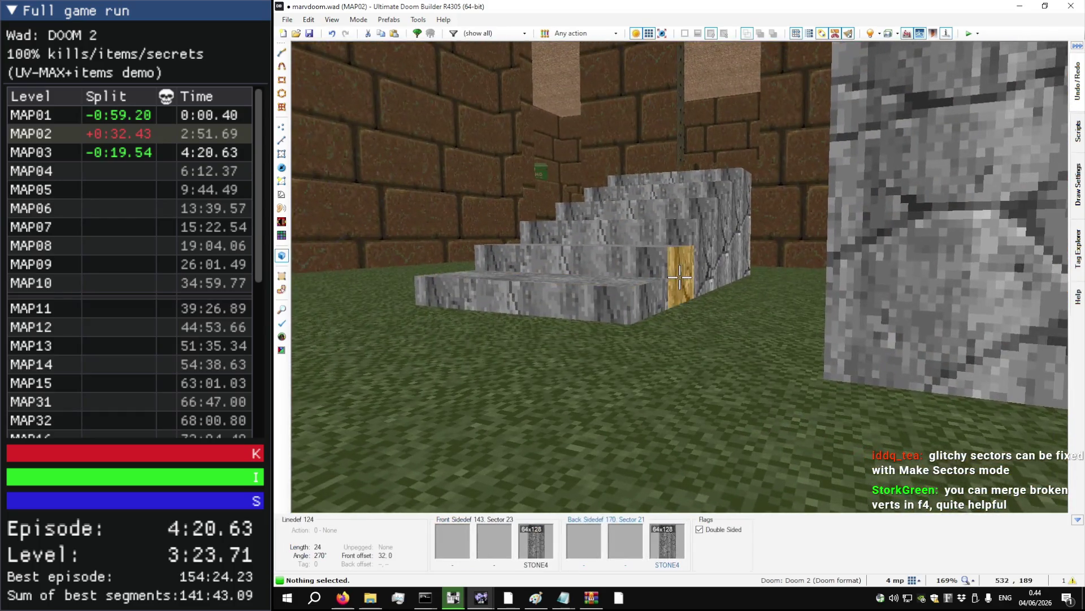
key(w)
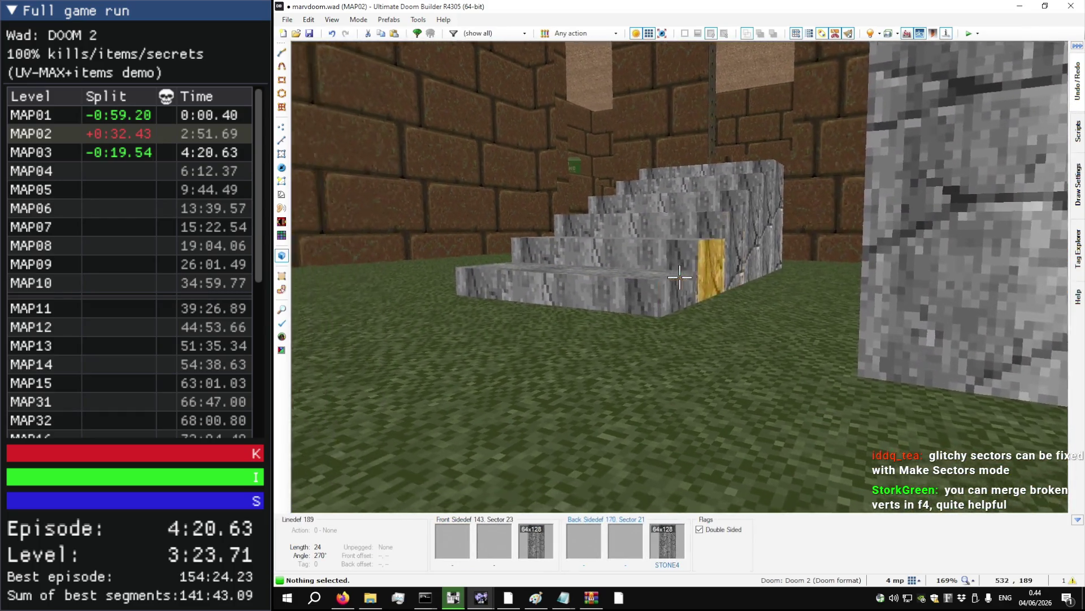
key(w)
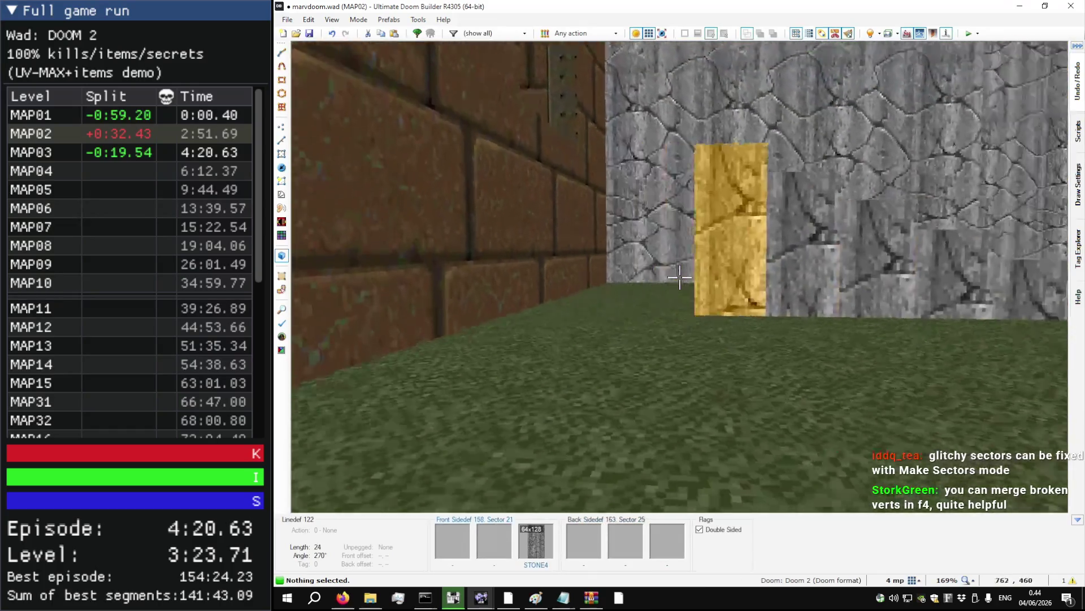
key(w)
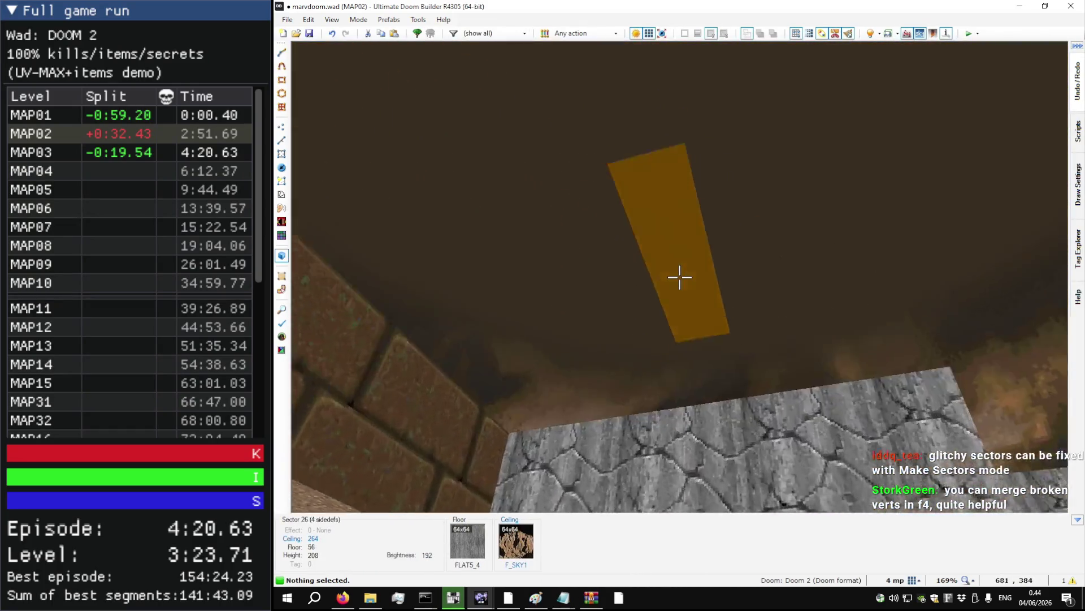
key(q)
- Rerun the map analysis and step through the unused-texture results from Sidedef 143 onward
key(F4)
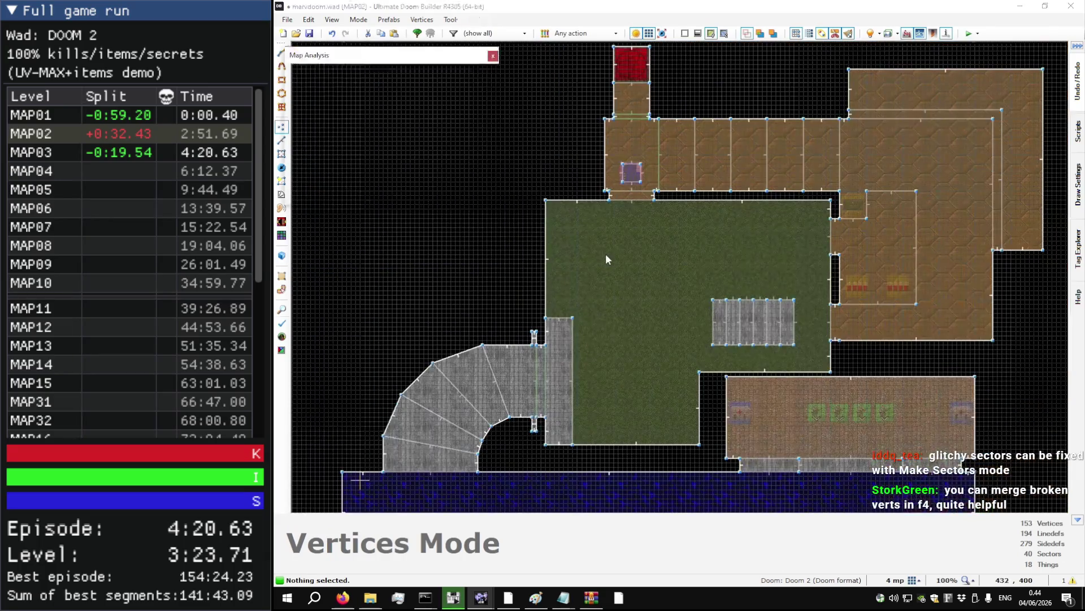
click(487, 192)
click(405, 251)
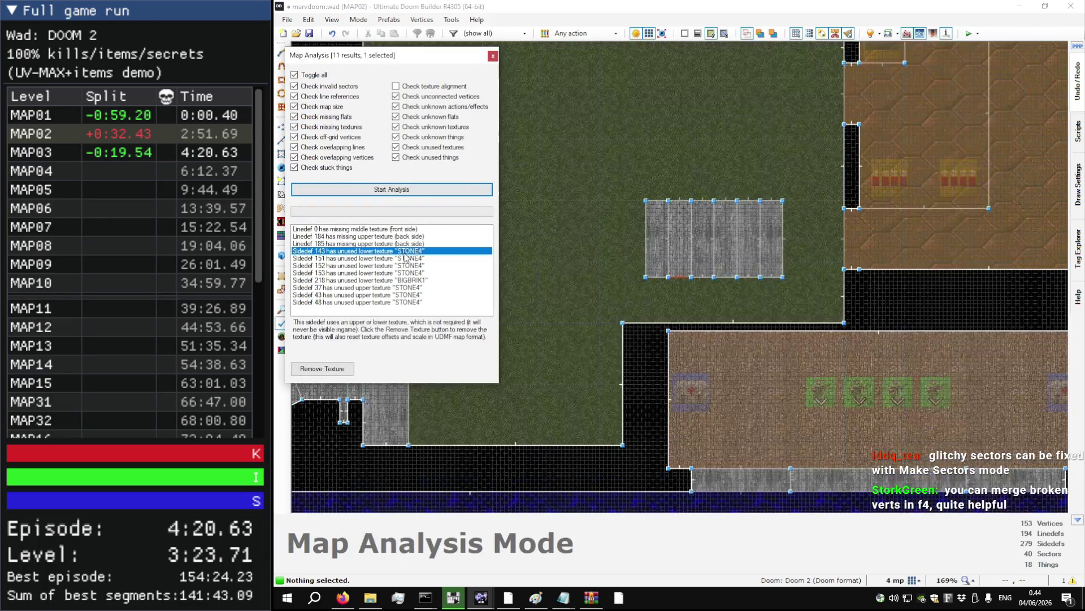
key(Down)
key(Down)
key(Down)
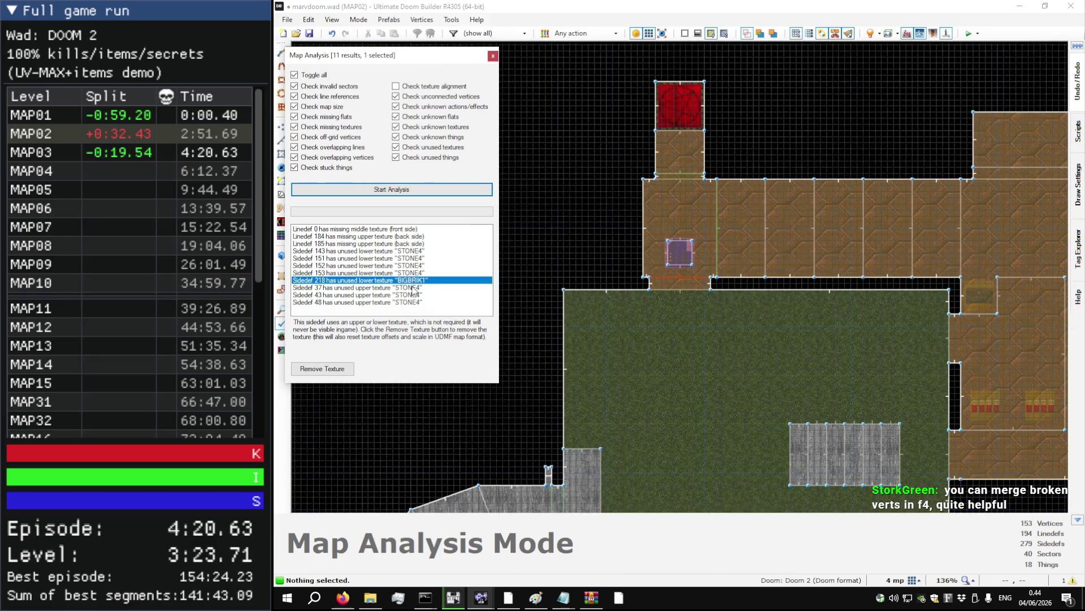
key(Down)
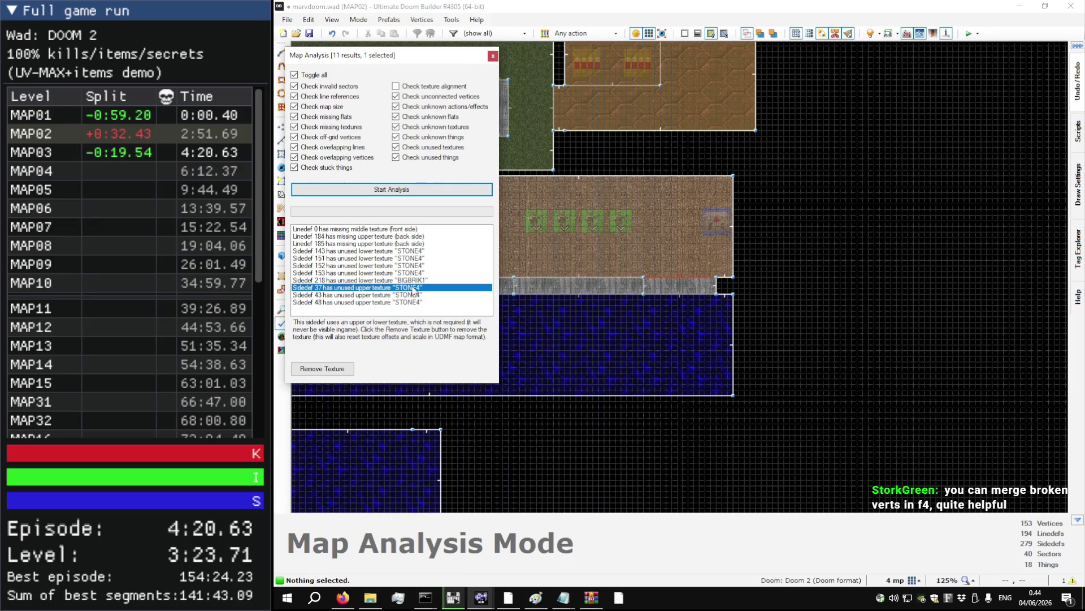
click(414, 295)
key(Escape)
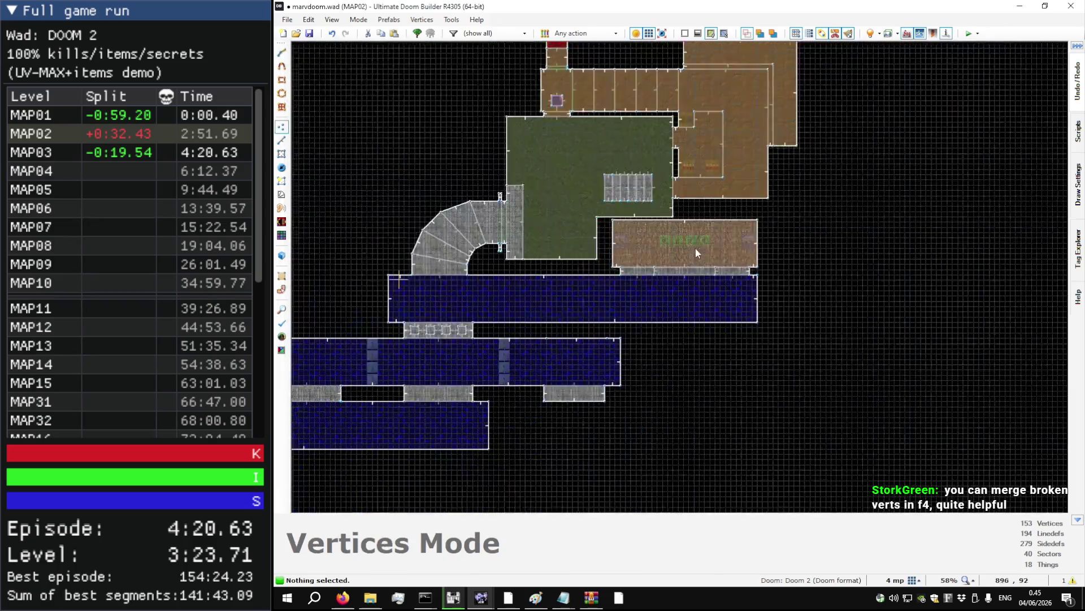
scroll(424, 300, up, 6)
scroll(425, 277, down, 2)
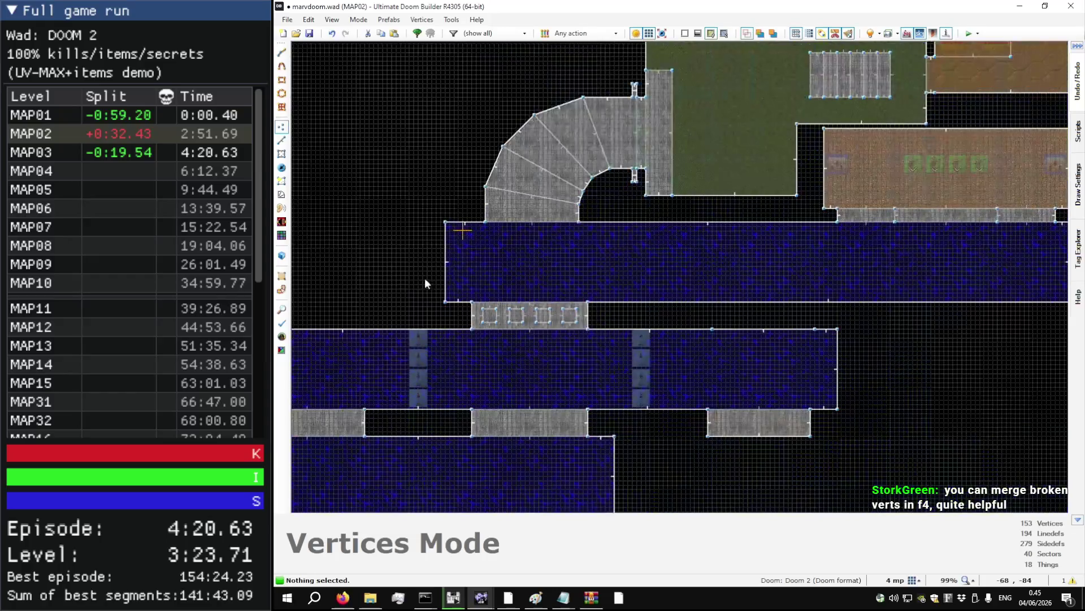
- Draw a closed 184×48 rectangular sector in the gap between the two water areas
key(l)
scroll(741, 316, up, 15)
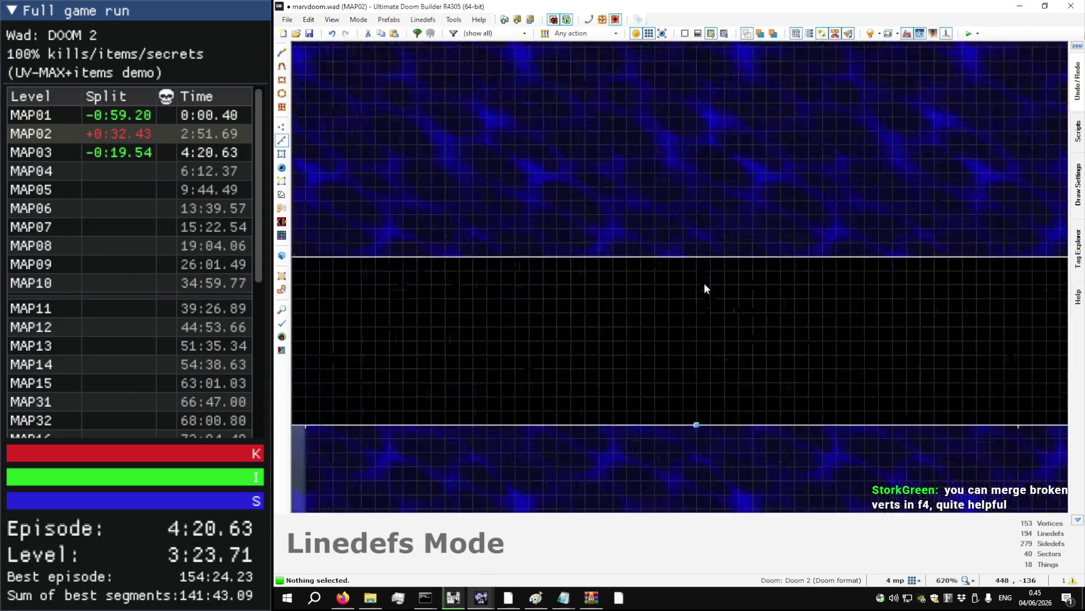
scroll(698, 262, down, 12)
key(d)
click(694, 255)
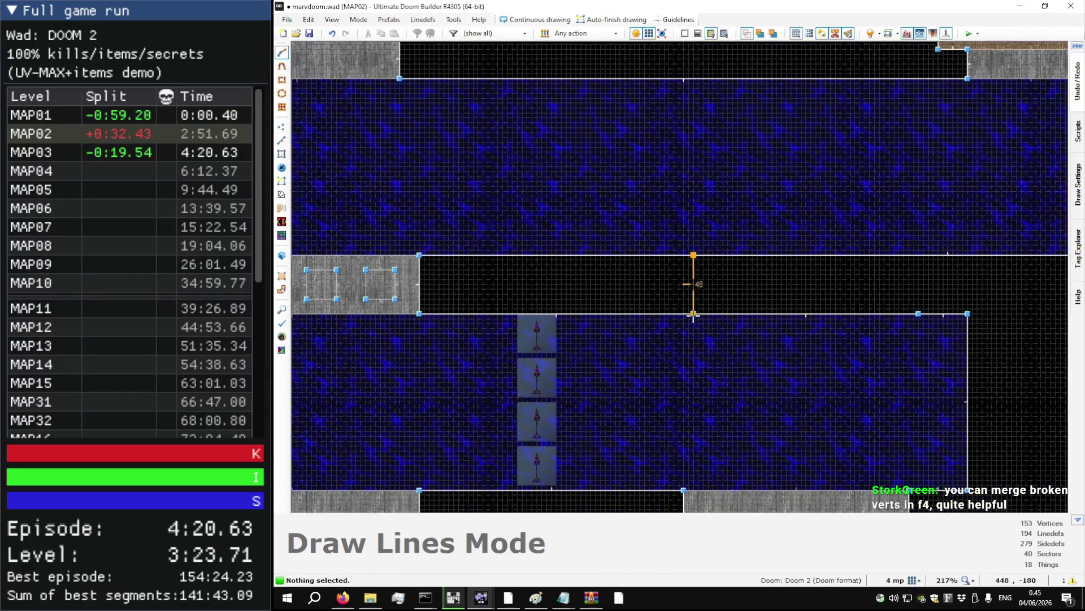
click(694, 313)
click(919, 313)
click(918, 255)
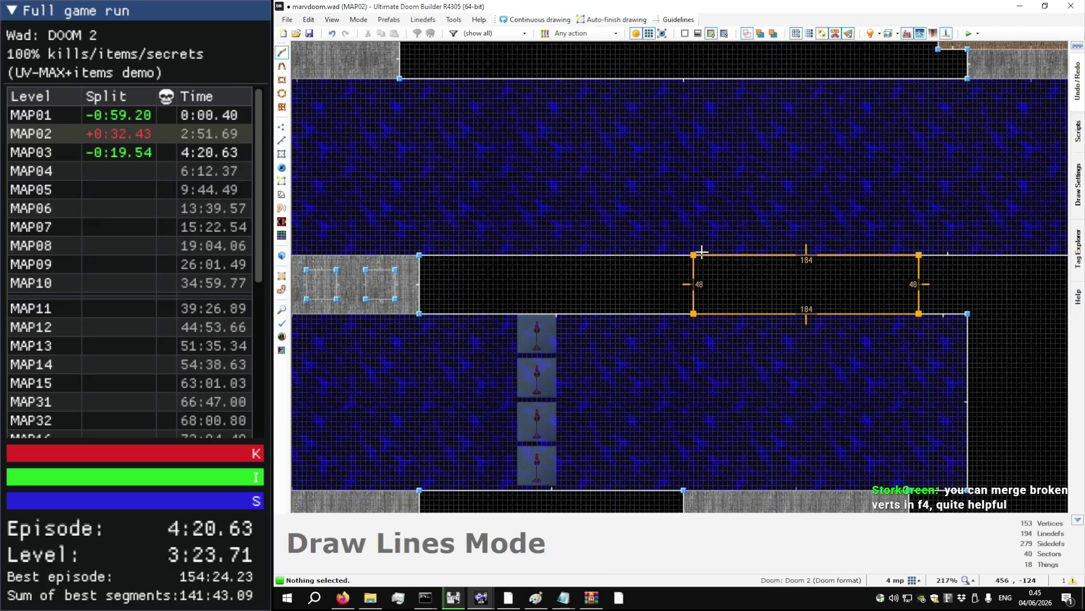
click(694, 255)
scroll(768, 308, down, 4)
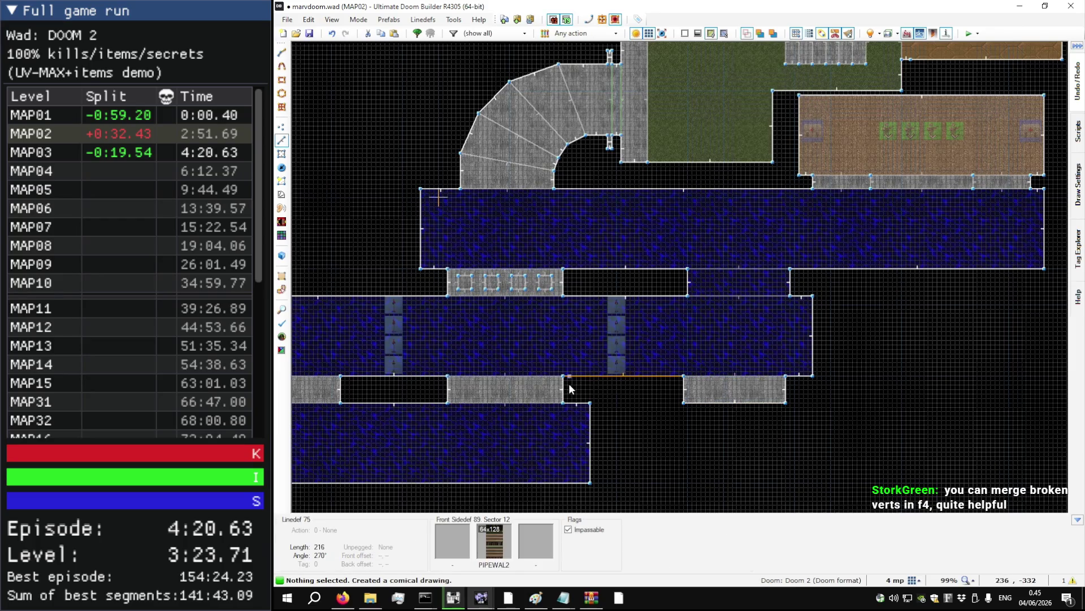
- Copy the grey walkway sector's properties and paste them onto the new sector
key(s)
click(534, 392)
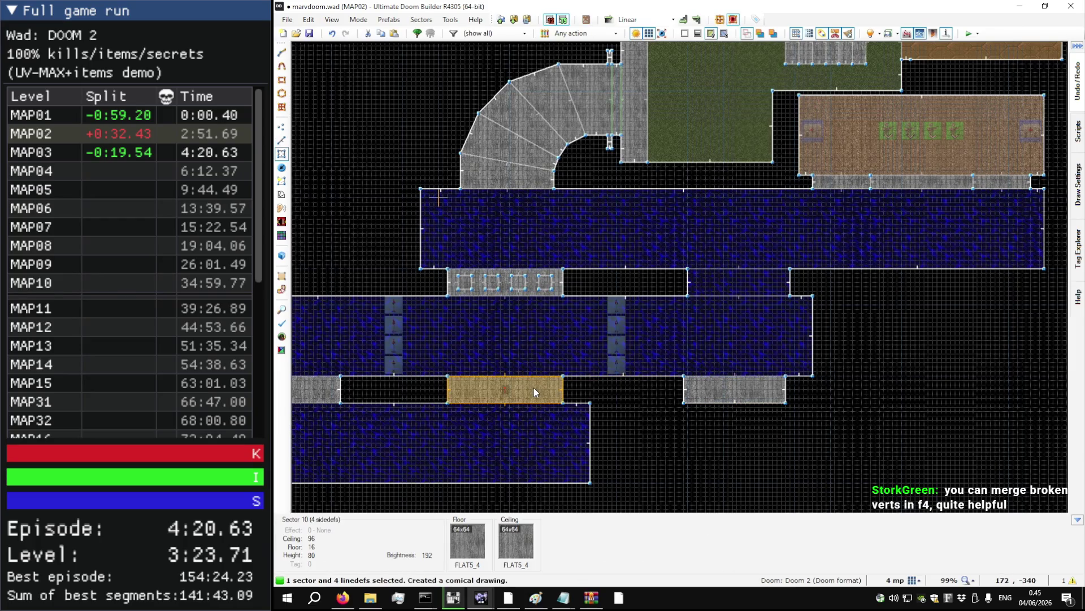
key(ctrl+shift+c)
click(533, 390)
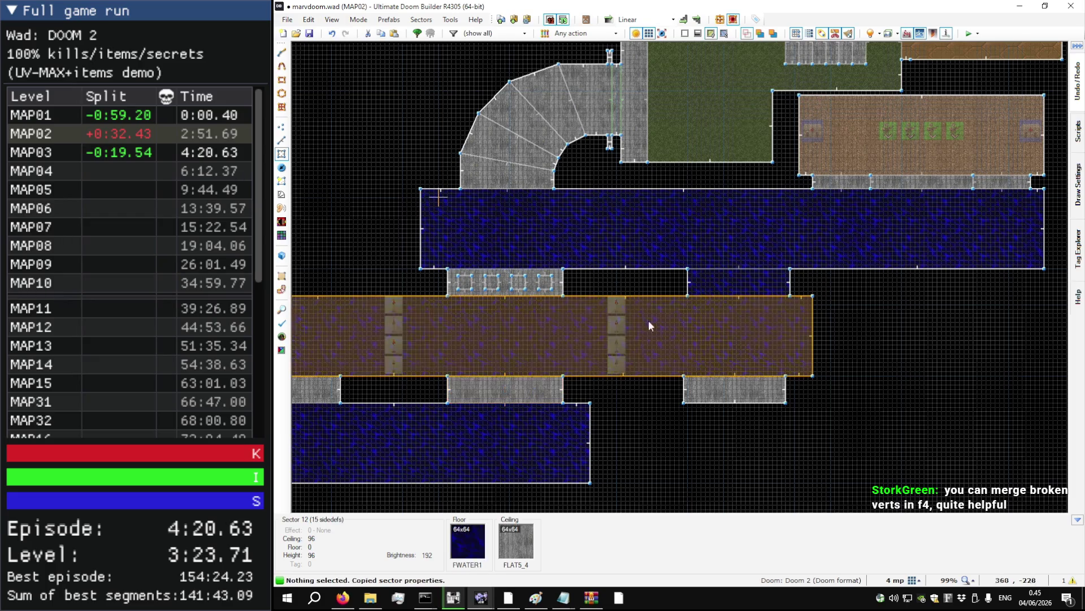
click(744, 278)
key(ctrl+shift+v)
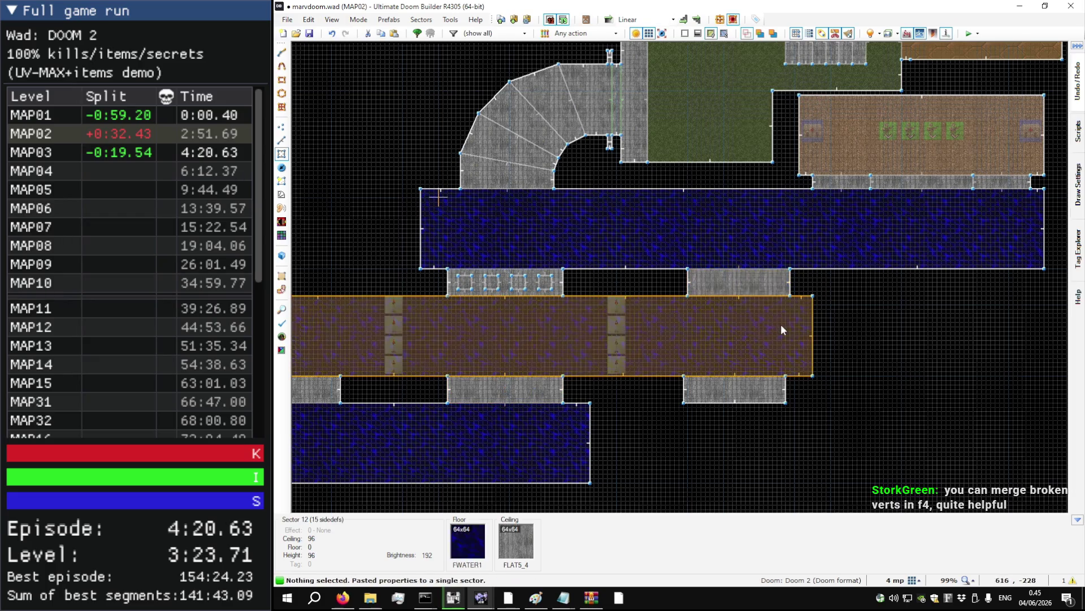
scroll(815, 312, up, 3)
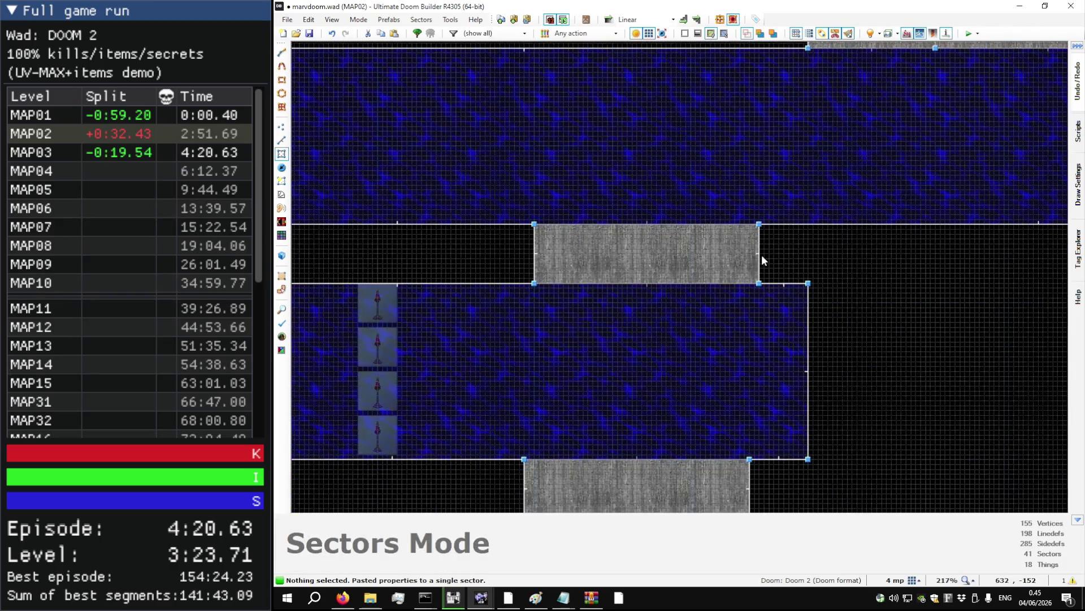
key(l)
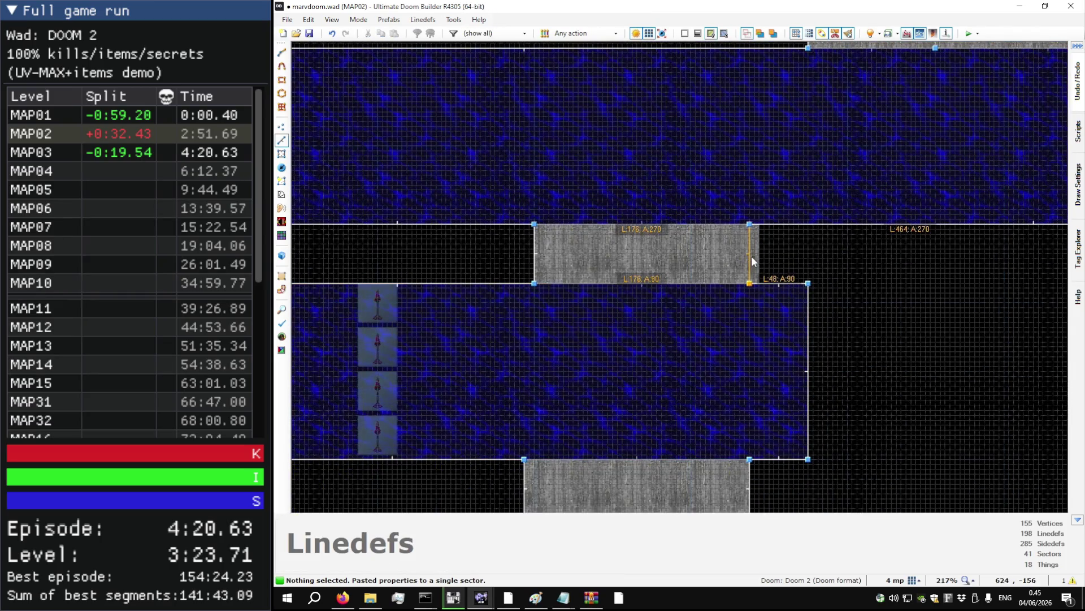
- Save MAP02 to marvdoom.wad
scroll(751, 255, down, 4)
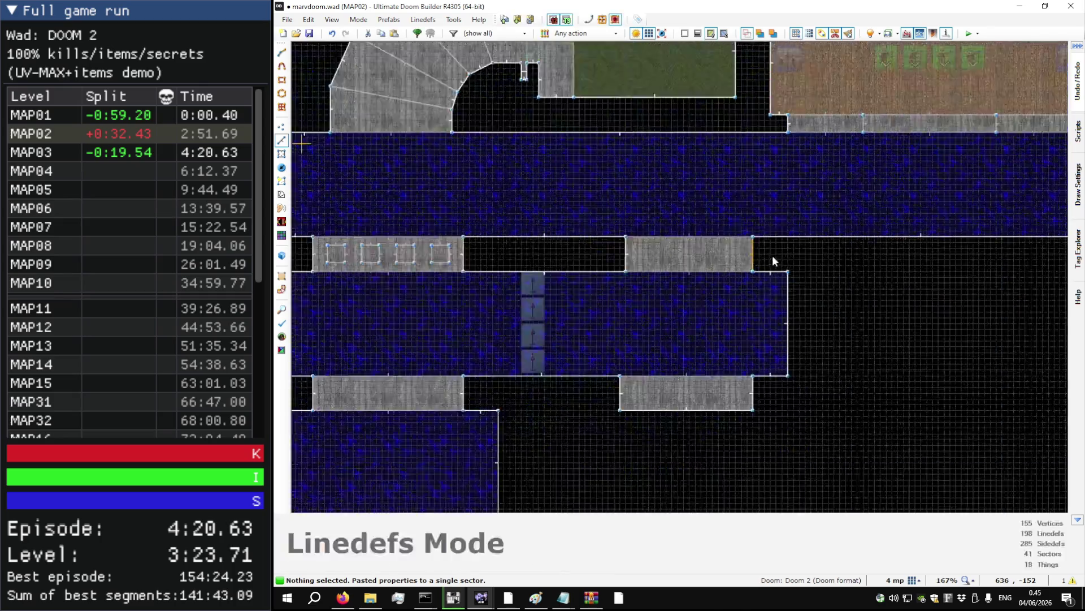
key(ctrl+s)
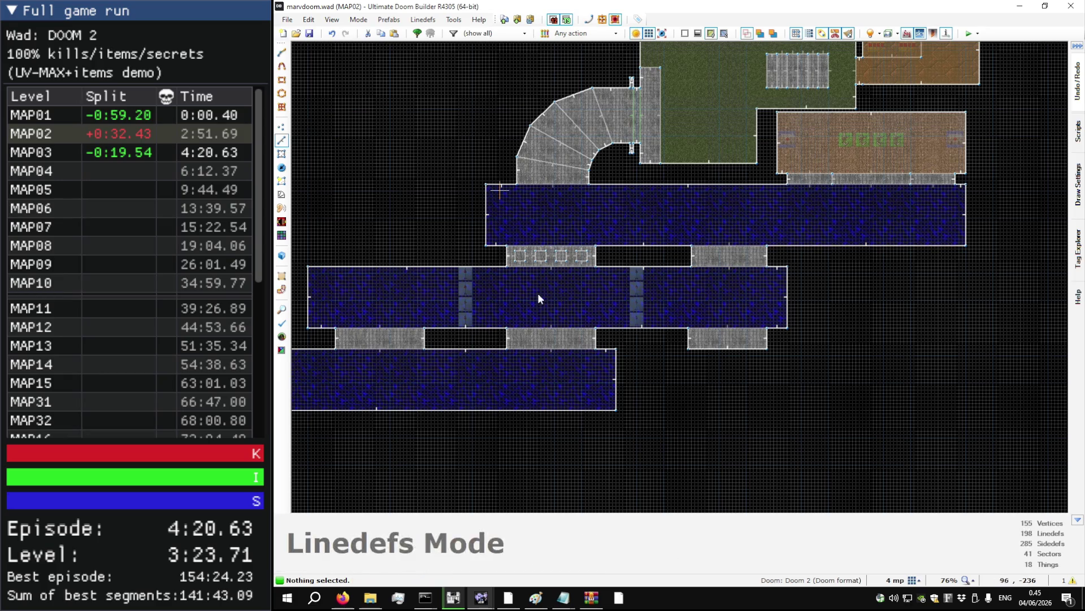
scroll(540, 310, up, 5)
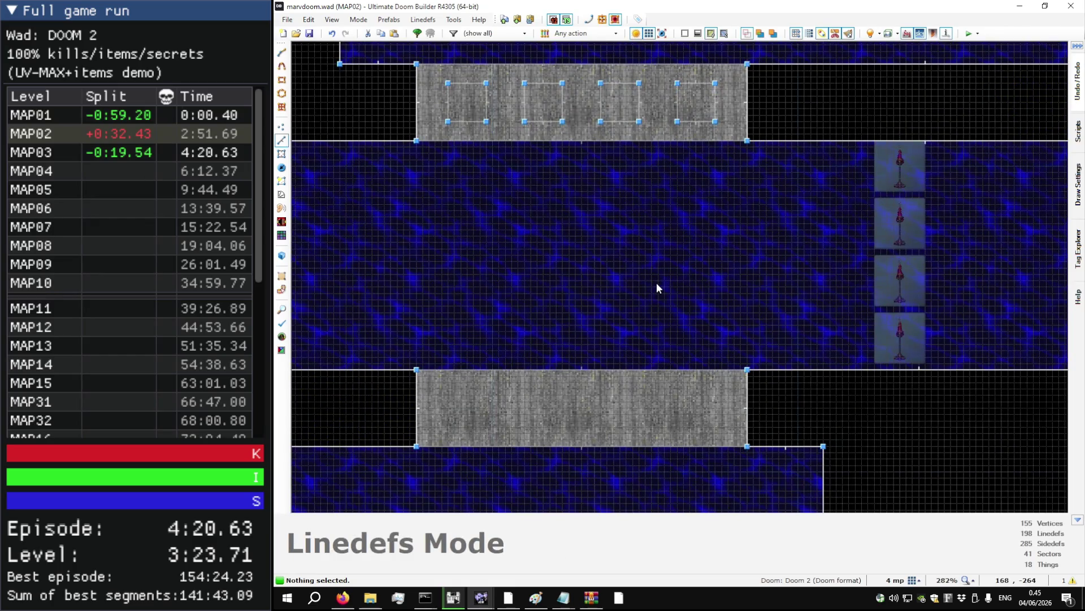
scroll(565, 274, down, 3)
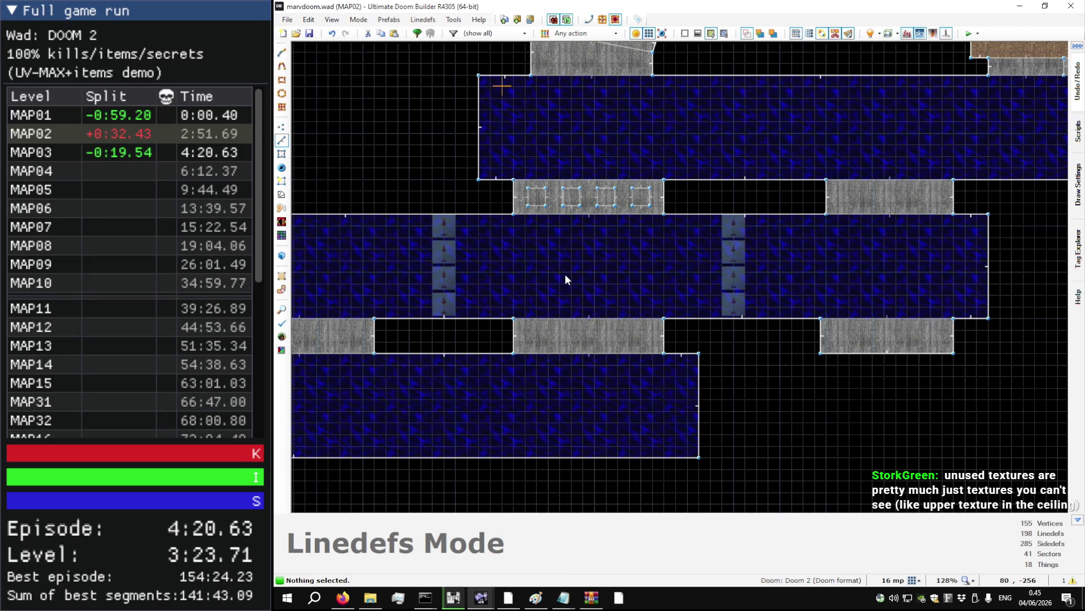
- Look over the map, then bring up the Map Analysis checks with F4
scroll(571, 280, down, 3)
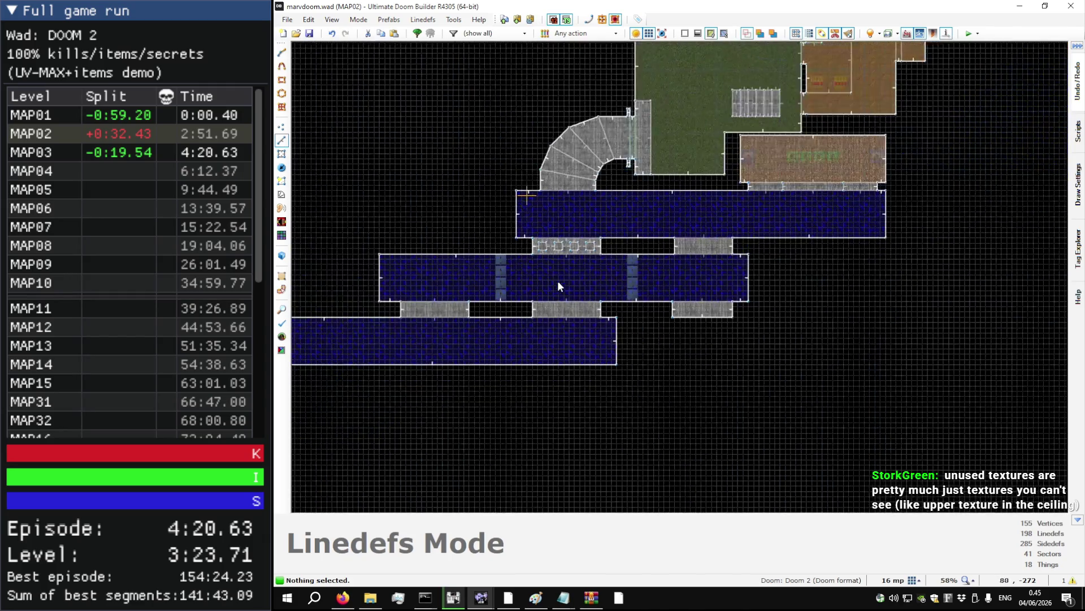
scroll(760, 97, up, 6)
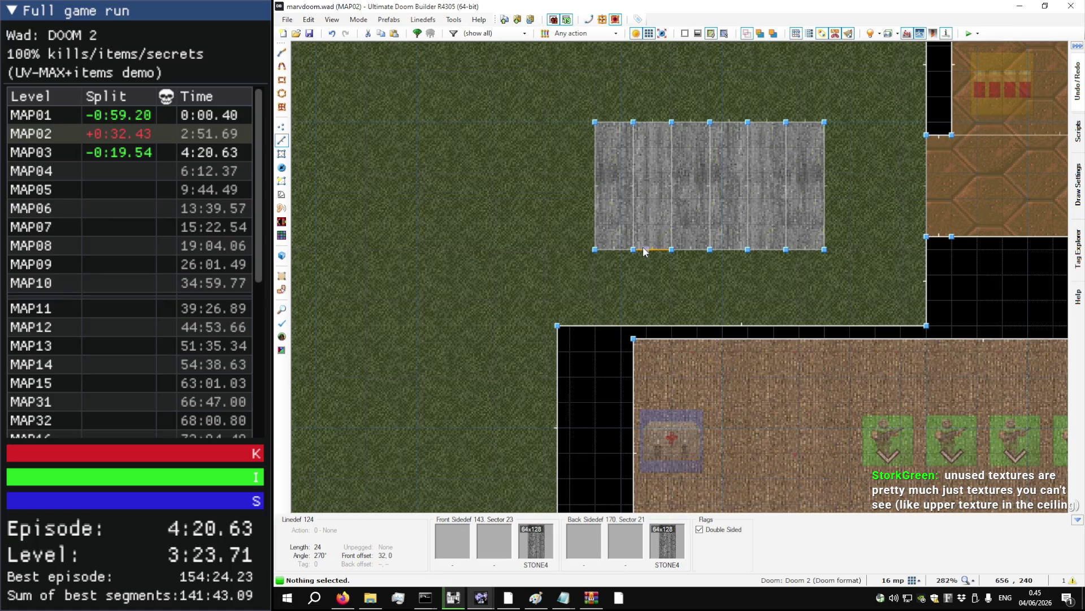
scroll(690, 235, down, 7)
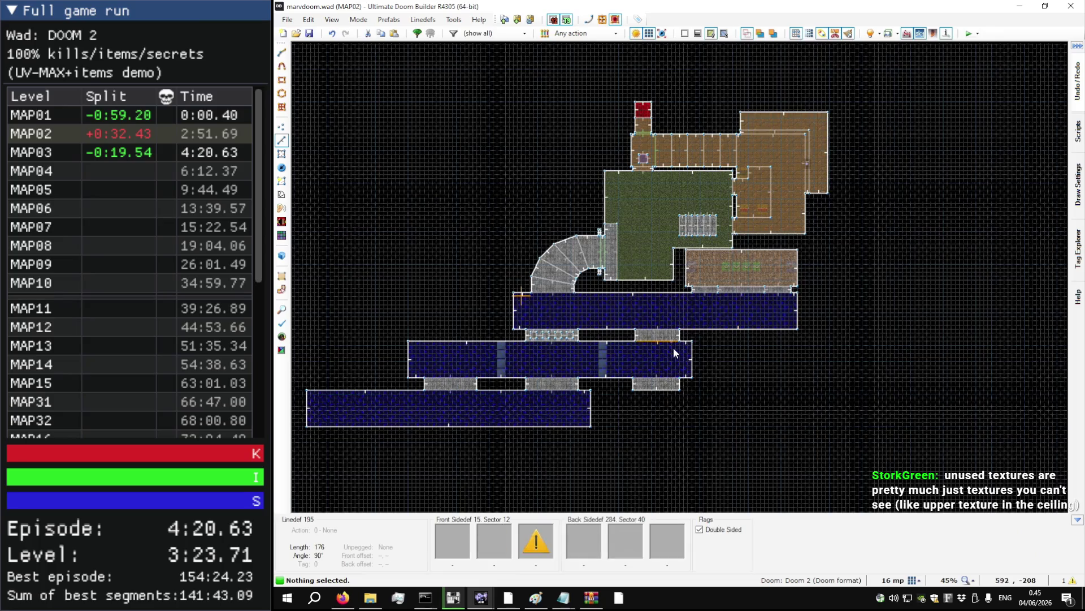
scroll(648, 359, up, 5)
key(F4)
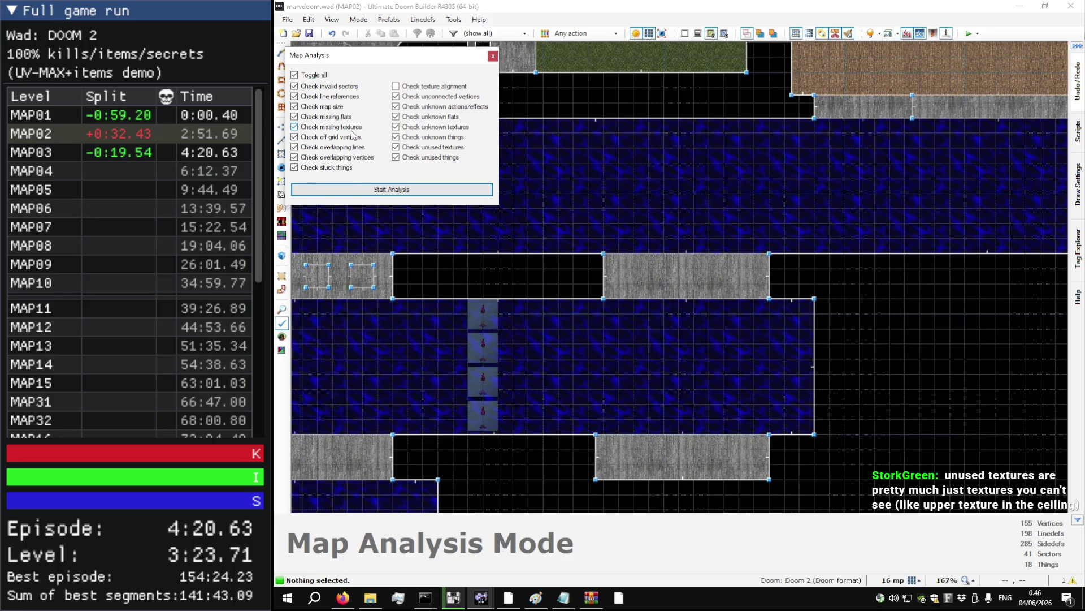
- With unused textures unchecked, rerun the analysis and review missing-texture linedefs 184, 195 and 197
click(461, 149)
click(468, 192)
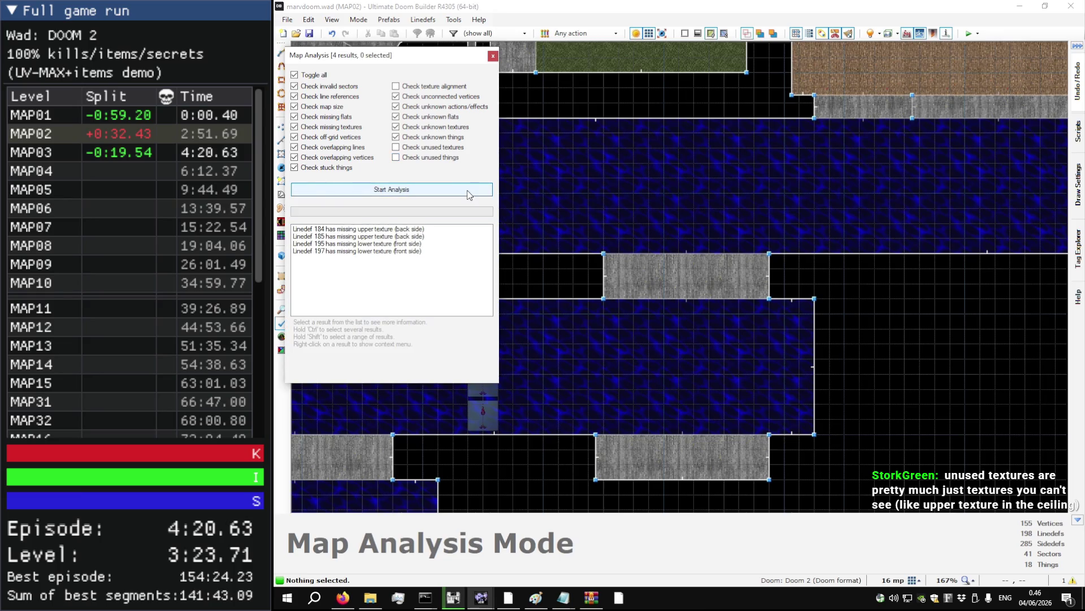
click(418, 229)
click(418, 243)
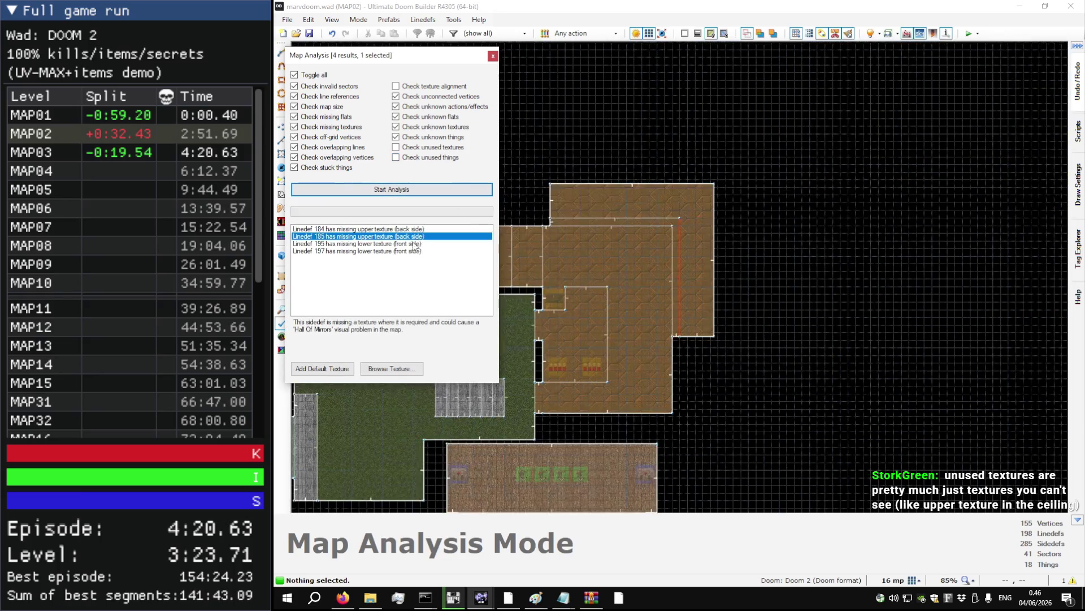
click(412, 252)
key(Escape)
scroll(439, 250, down, 2)
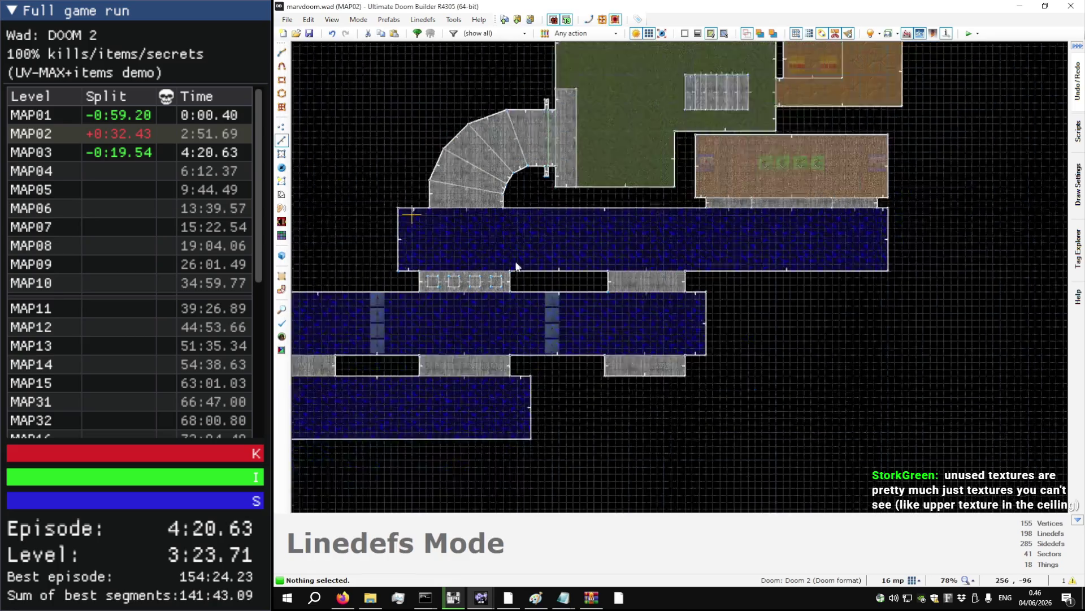
- In 3D view, paste STONE4 onto one missing-texture wall and BIGBRIK1 onto another
key(w)
key(ctrl+c)
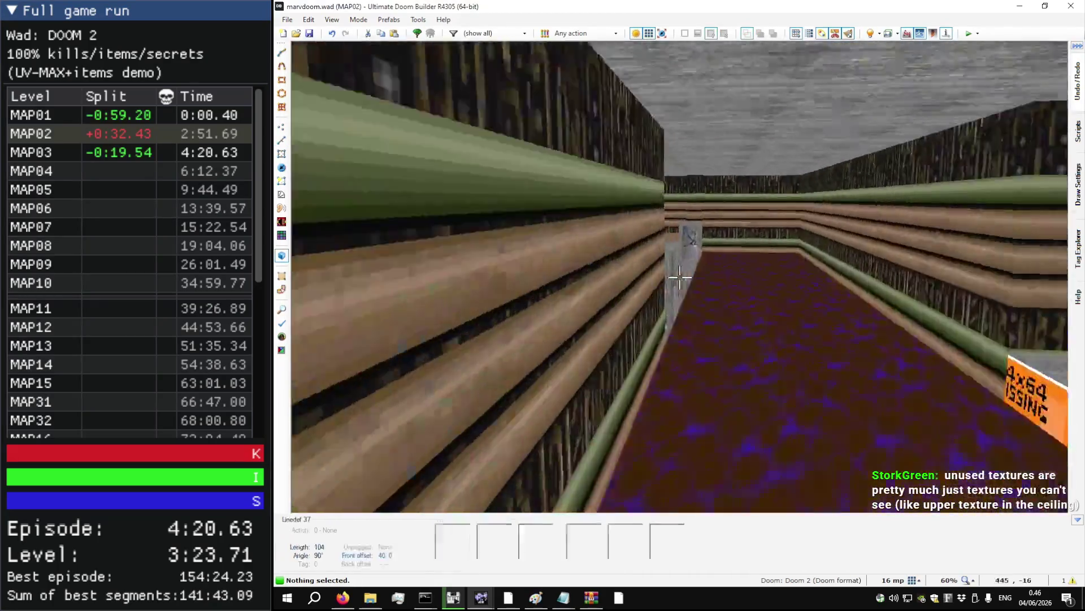
key(ctrl+v)
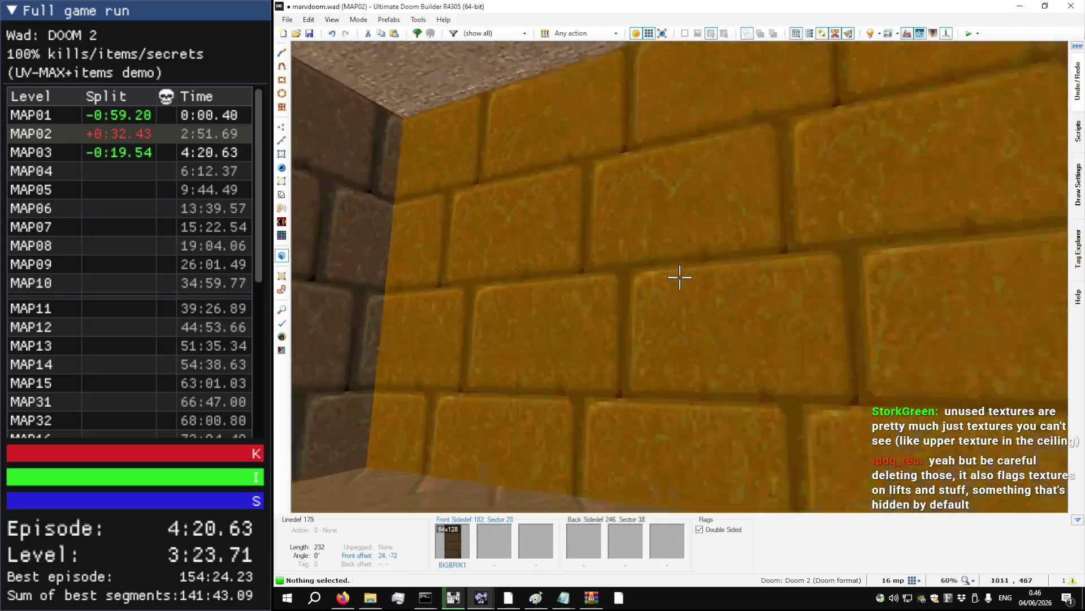
key(ctrl+v)
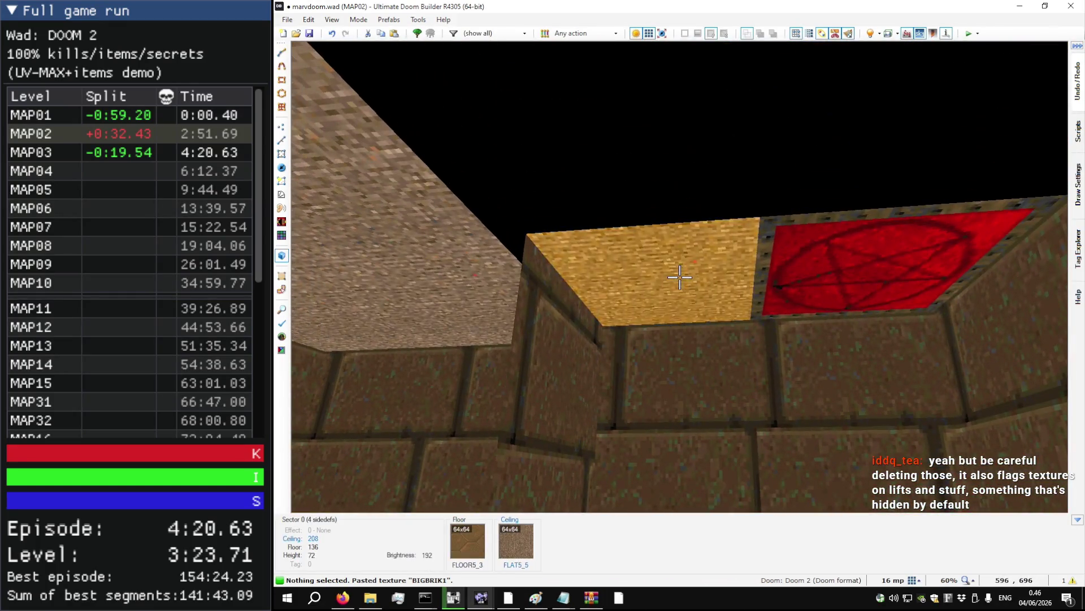
- Raise the small ceiling's height with the mouse wheel
click(679, 277)
scroll(680, 277, up, 1)
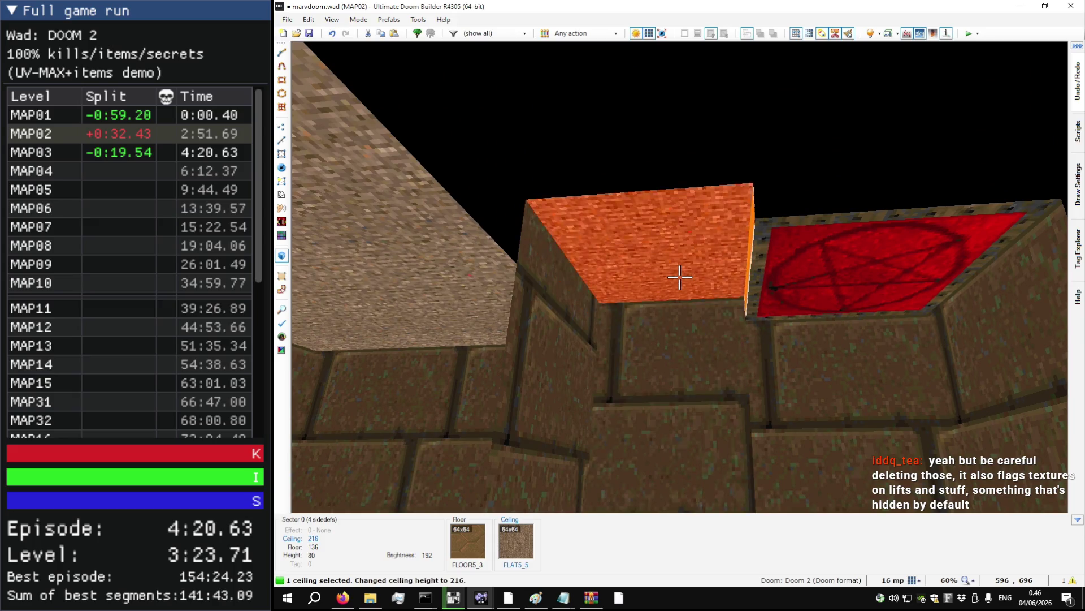
click(679, 277)
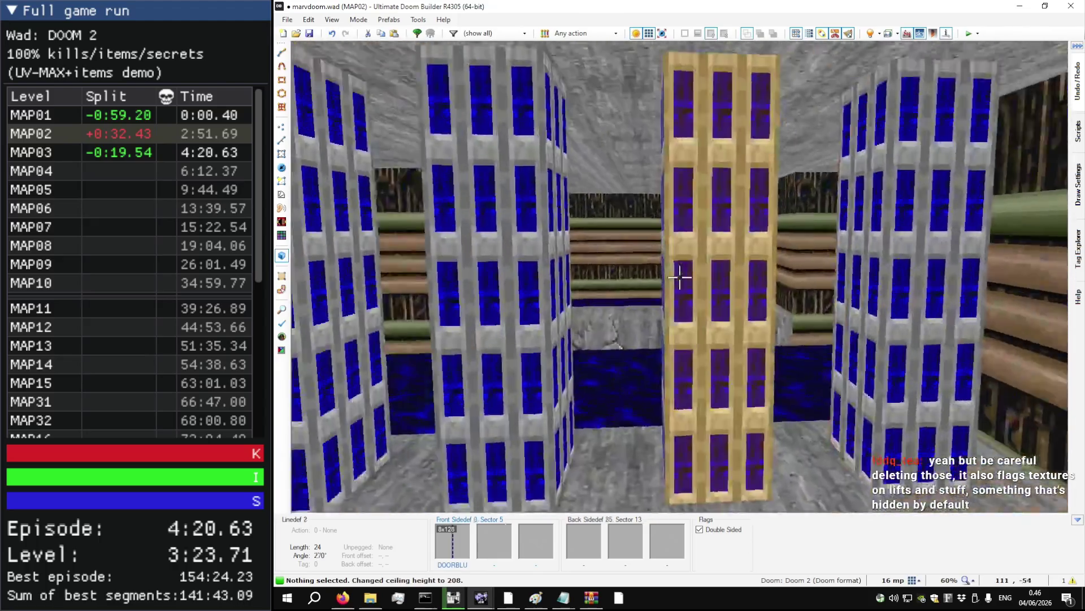
- Move up to the blue and yellow pillars and lower sector 5's ceiling to 80
key(s)
key(w)
key(w)
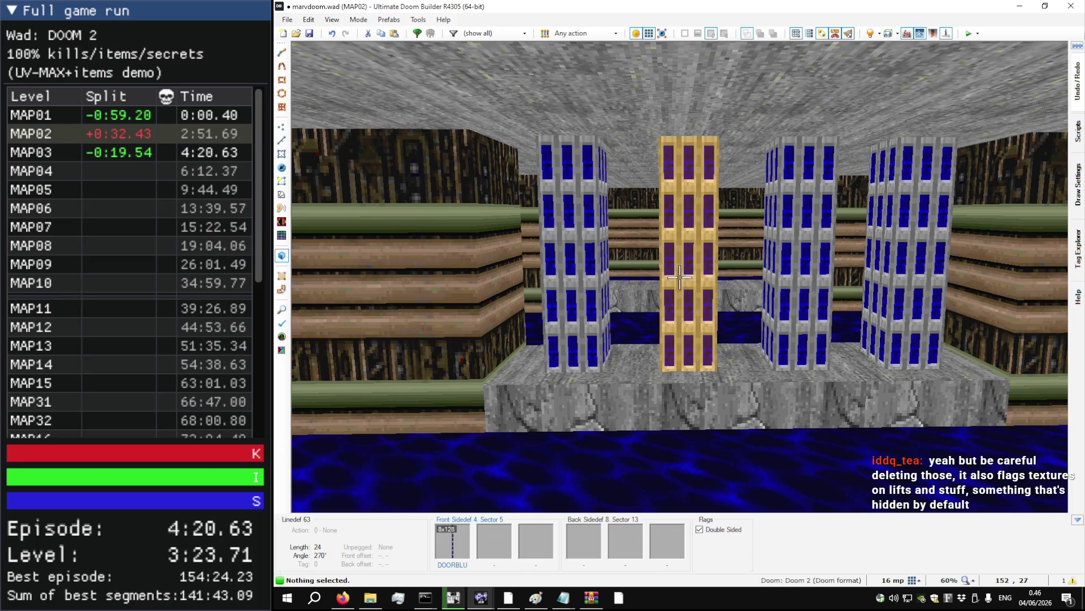
key(w)
key(s)
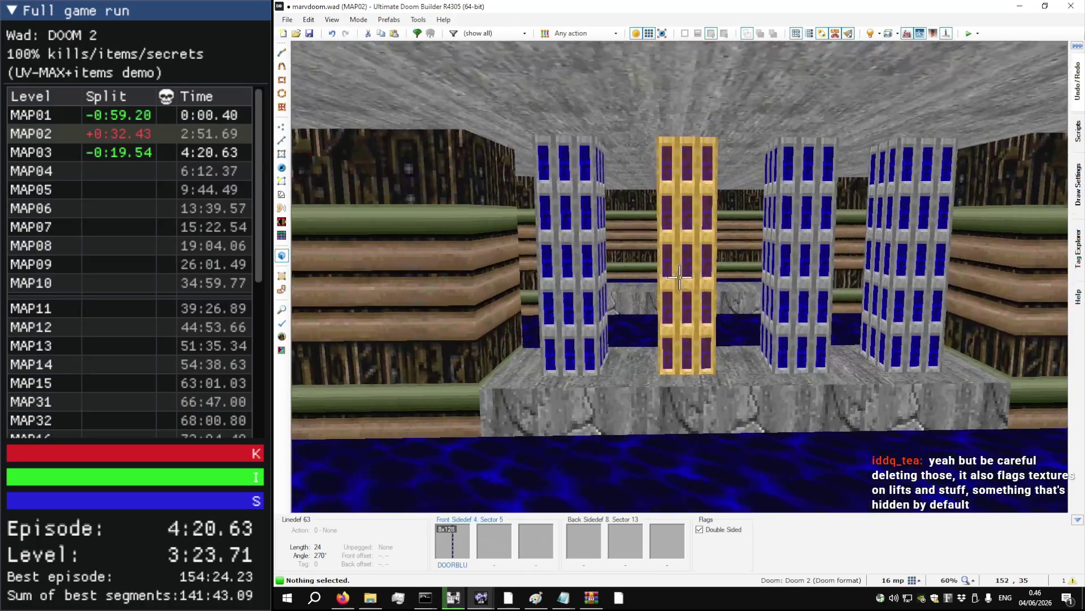
key(w)
key(s)
key(w)
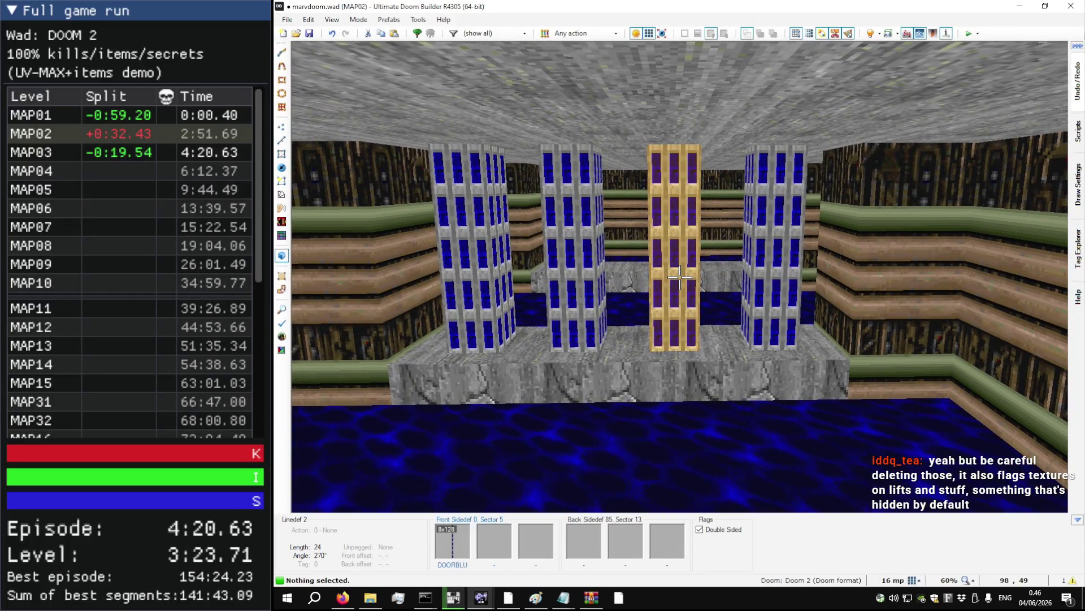
key(w)
key(s)
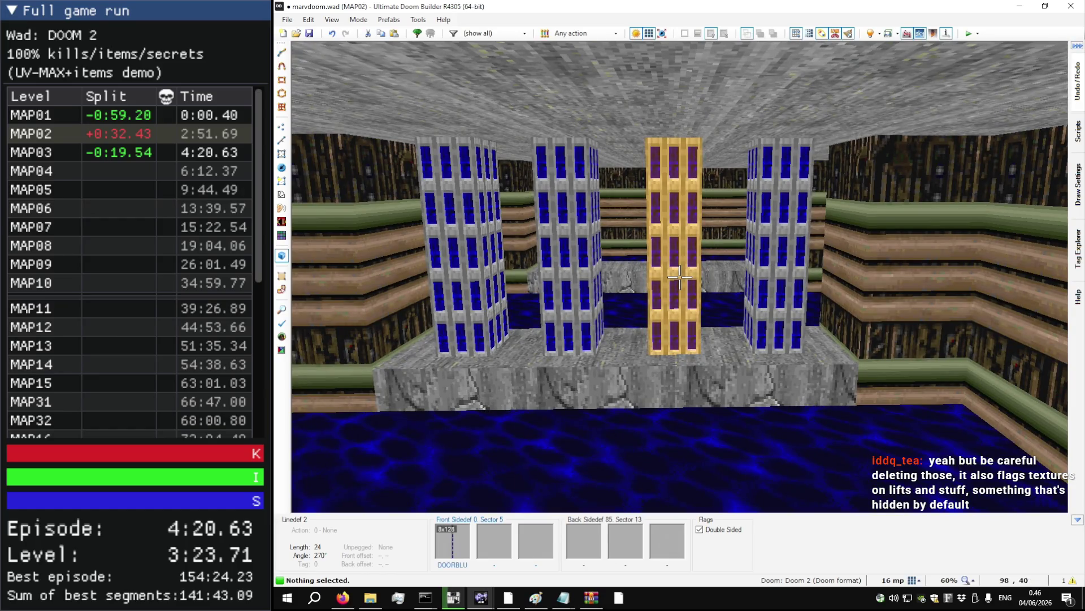
key(w)
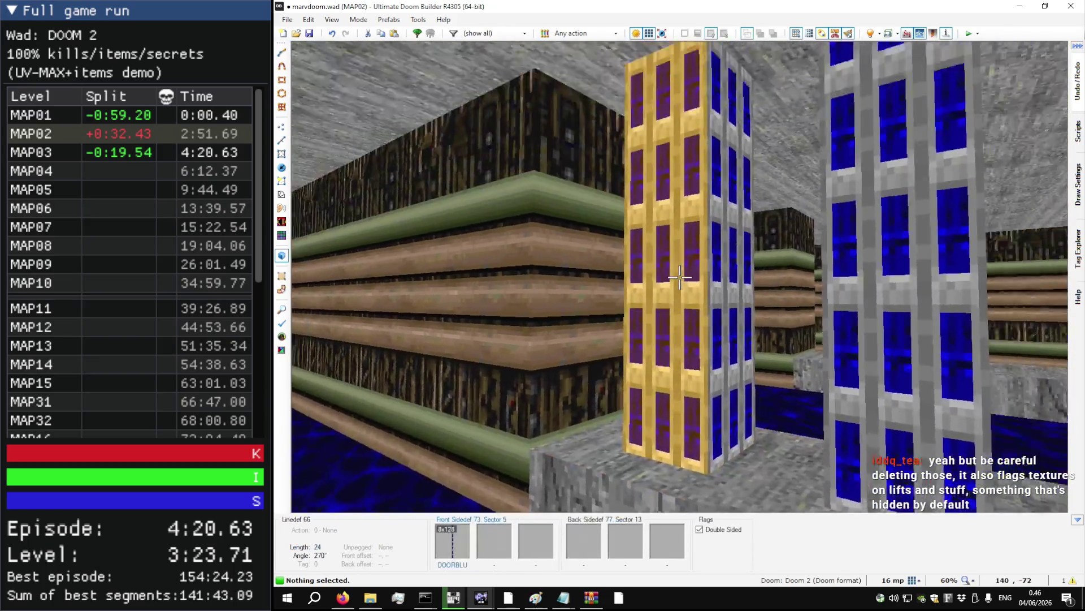
scroll(680, 277, down, 2)
- Set the PIPEWAL2 wall offsets to 0, 16 and paste STONE4 onto the facing wall
key(w)
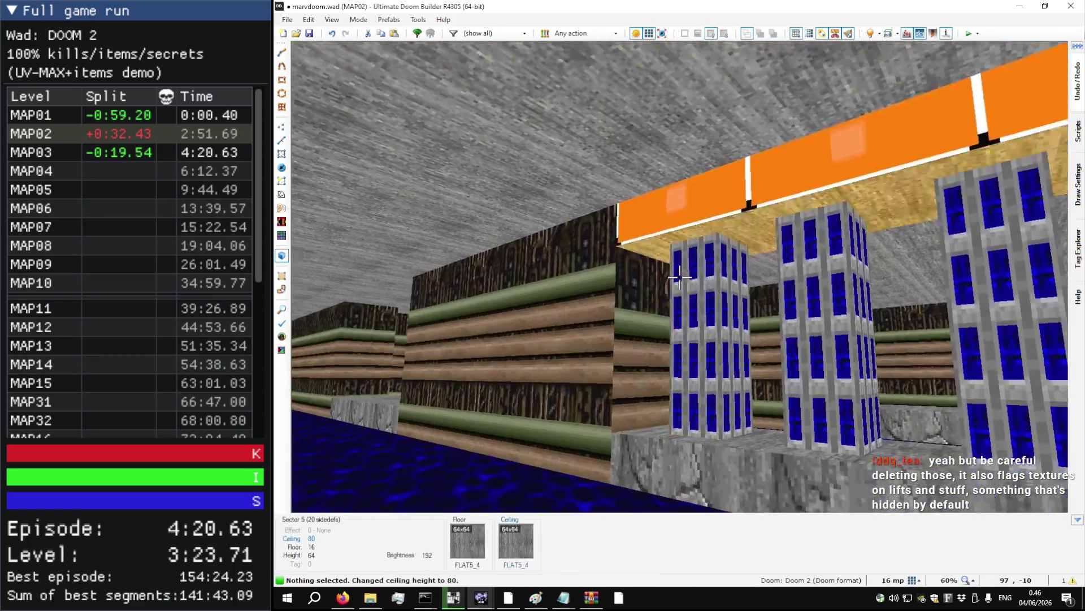
key(ctrl+Up)
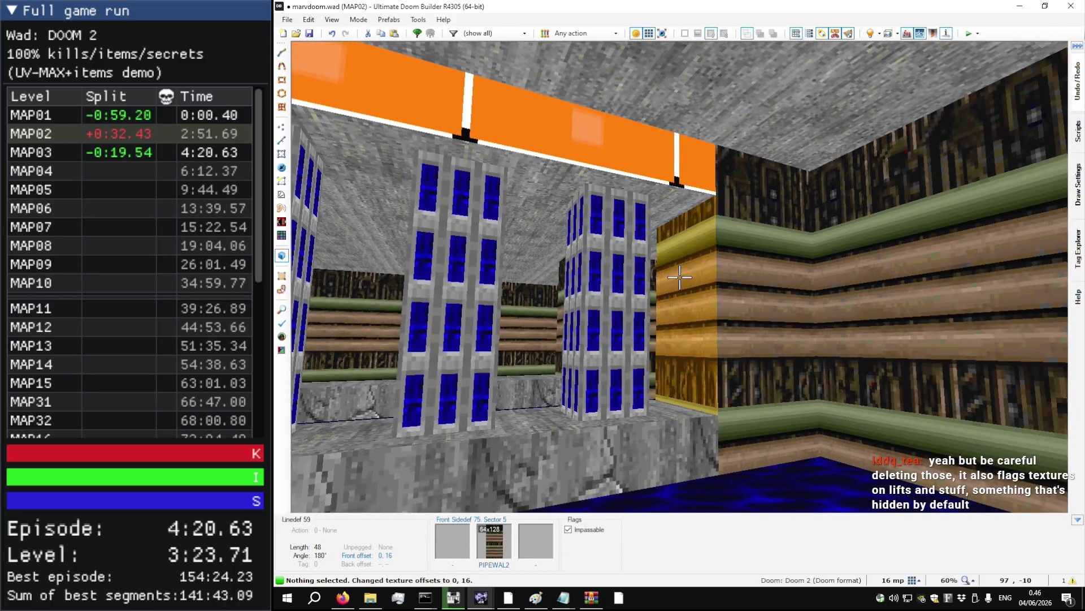
key(ctrl+c)
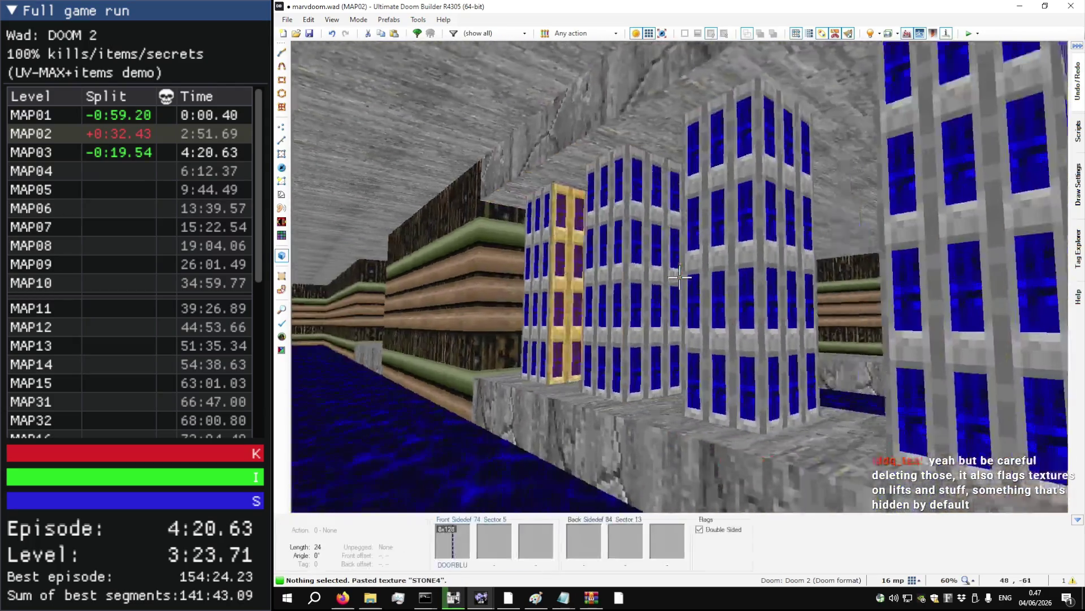
key(ctrl+v)
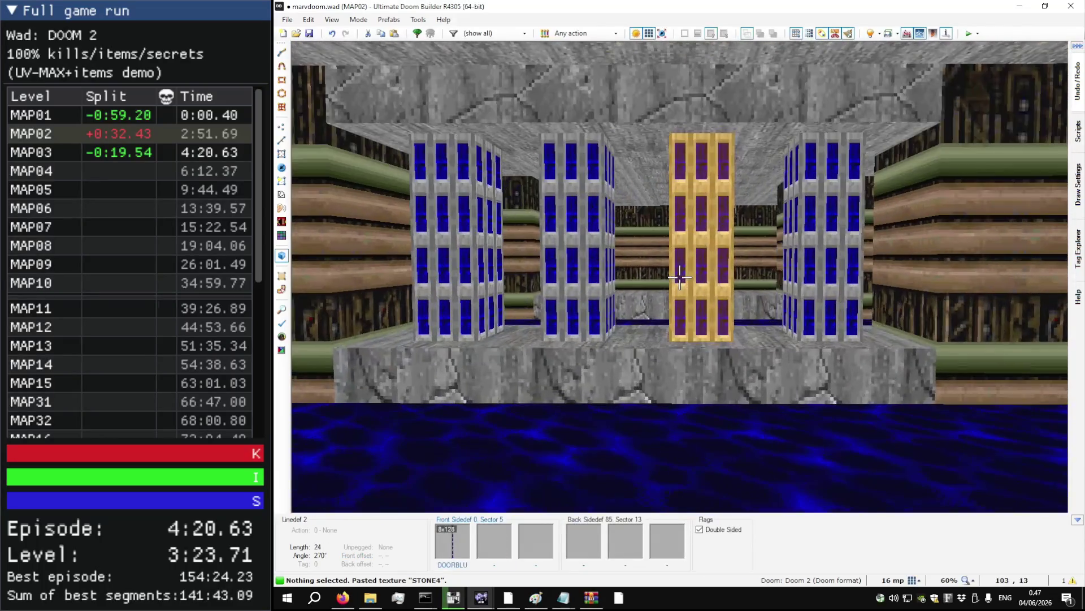
key(w)
scroll(659, 338, up, 8)
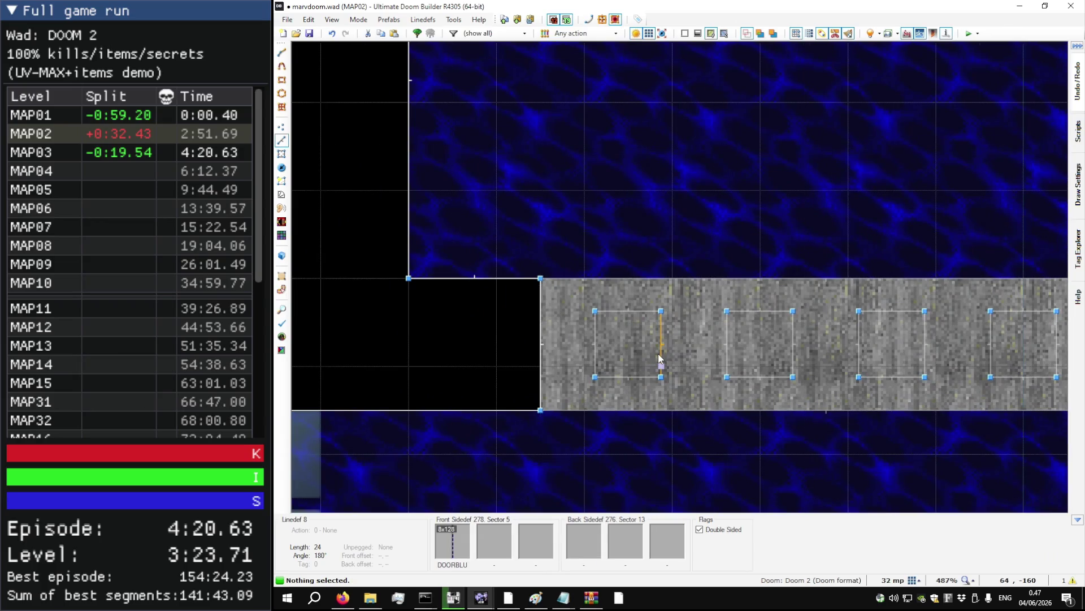
- Set the grid to 4 and drag the first two pillars' edges inward to 16x16
scroll(658, 353, up, 2)
key(bracketleft)
drag(618, 281, 616, 301)
drag(631, 397, 623, 374)
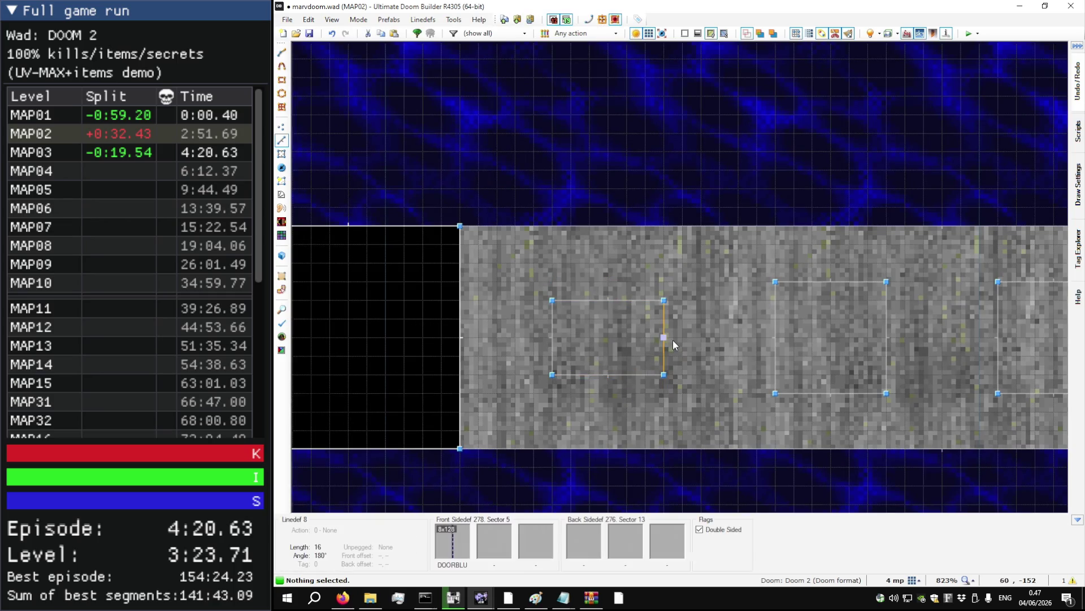
drag(665, 339, 644, 338)
drag(549, 341, 567, 341)
scroll(528, 340, down, 4)
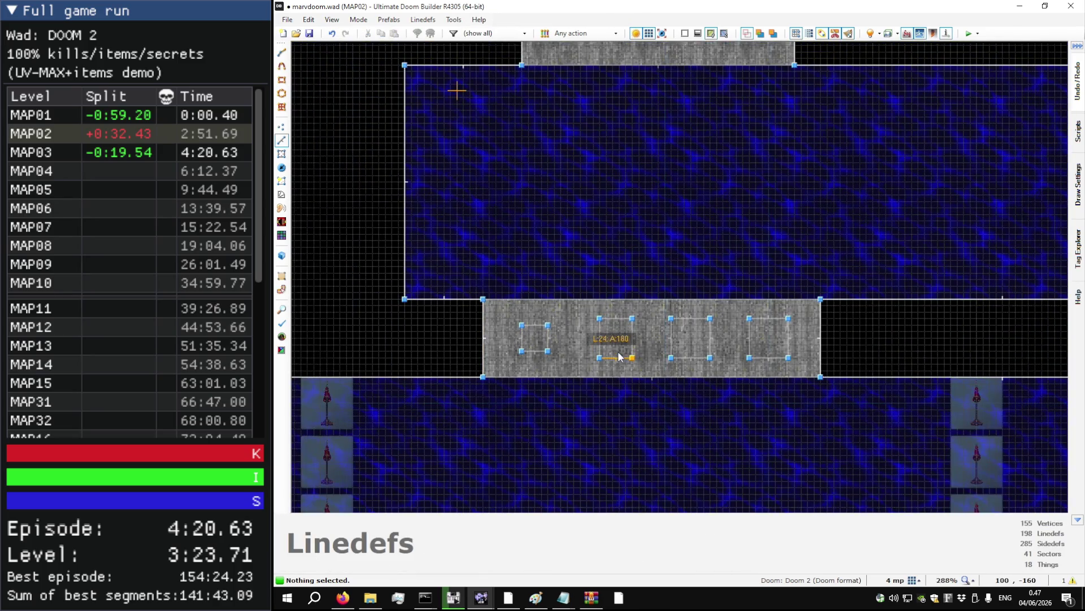
mouse_move(616, 357)
mouse_down()
mouse_move(615, 325)
mouse_move(632, 339)
mouse_up()
- Shrink the third and fourth pillars to 16x16 by dragging their edges inward
scroll(621, 352, up, 2)
drag(707, 329, 718, 329)
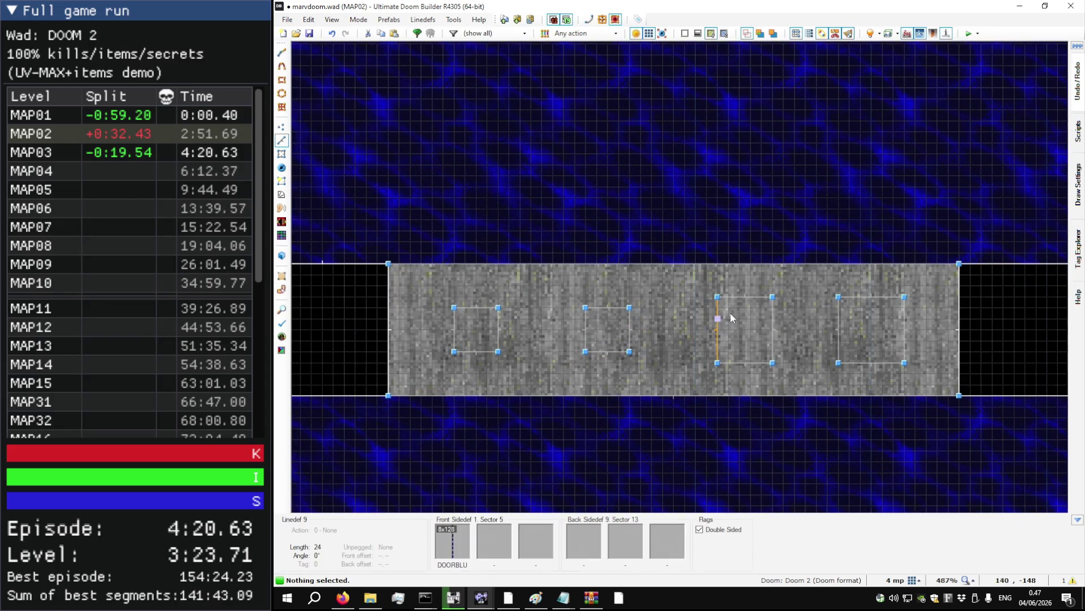
drag(749, 296, 764, 327)
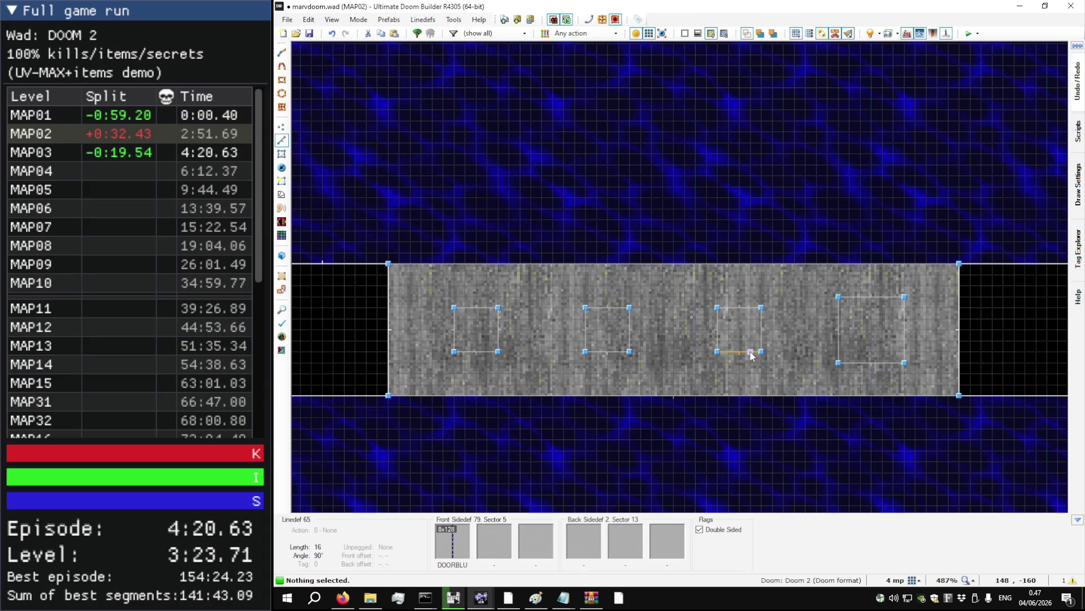
mouse_move(836, 324)
mouse_down()
mouse_move(881, 304)
mouse_move(901, 326)
mouse_up()
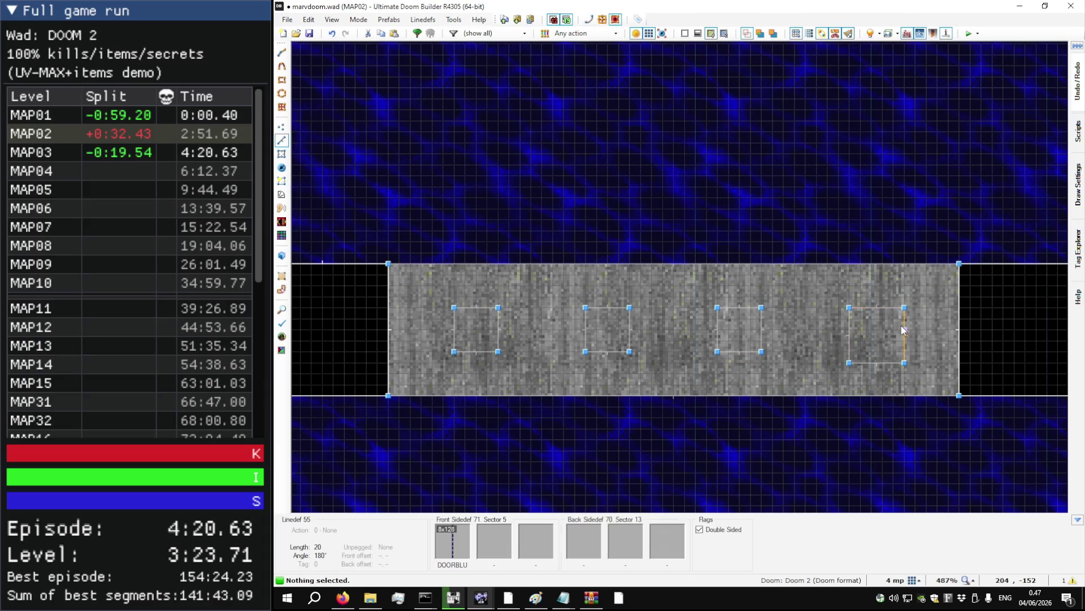
drag(868, 367, 869, 351)
scroll(824, 338, up, 5)
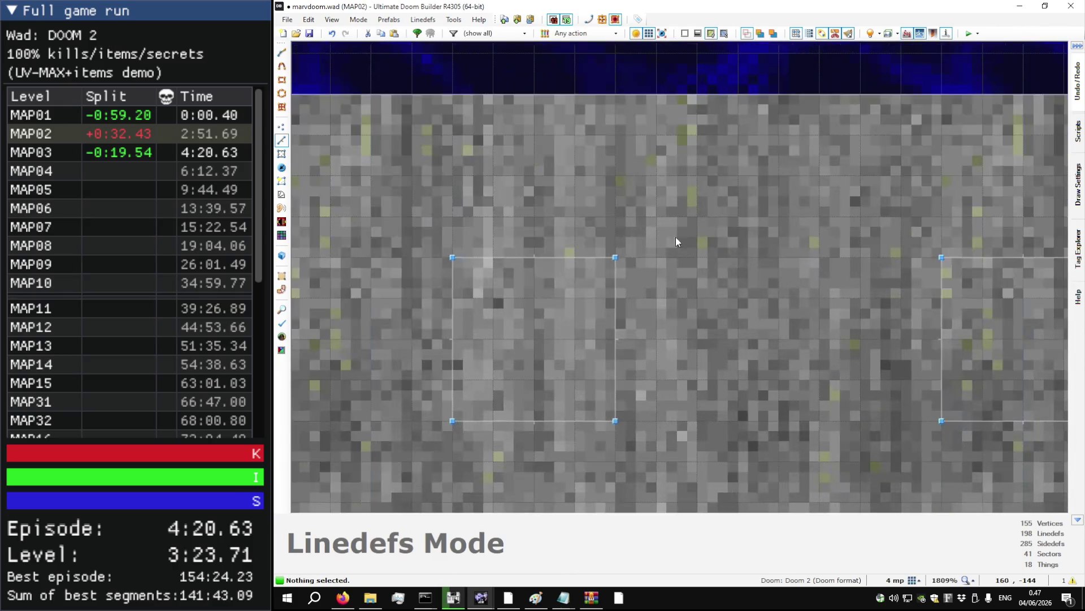
key(d)
click(615, 216)
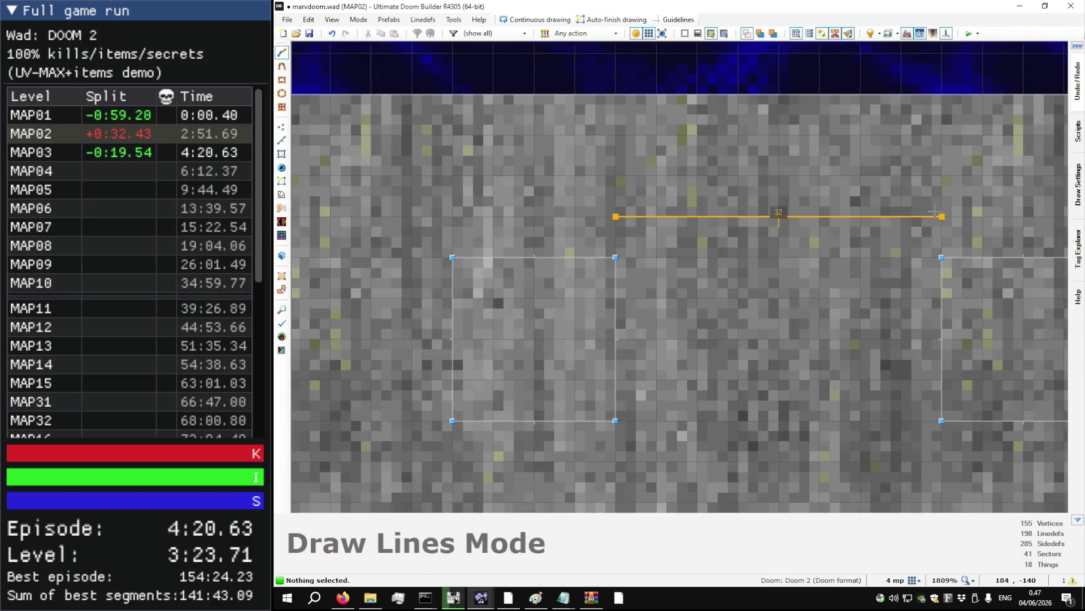
key(Escape)
scroll(839, 240, down, 5)
- Launch a DSDA-Doom test with F9, walk between the blue pillars, and open the main menu
key(w)
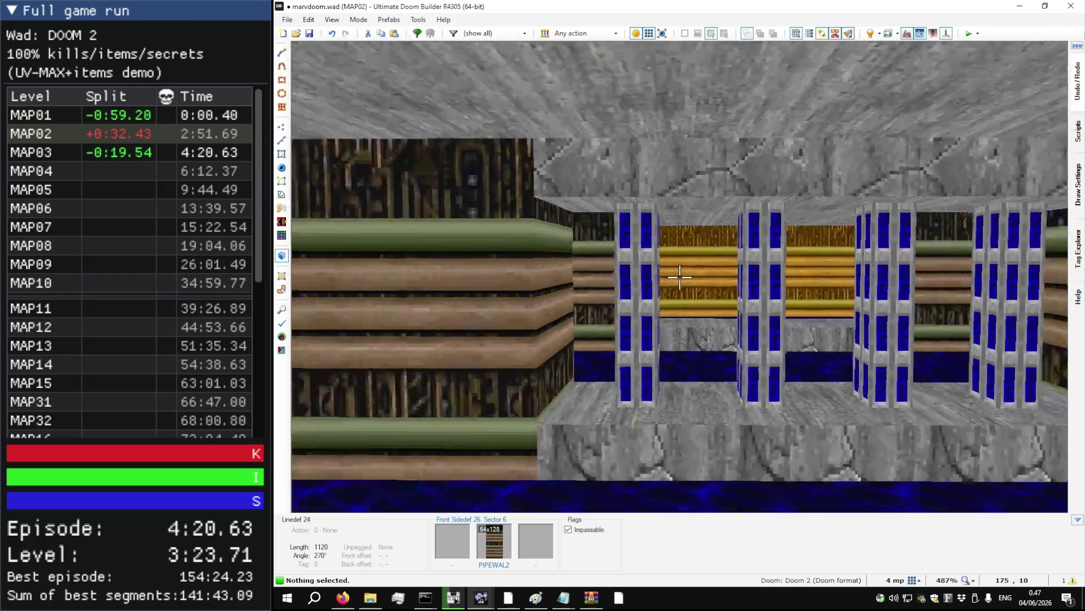
key(s)
key(w)
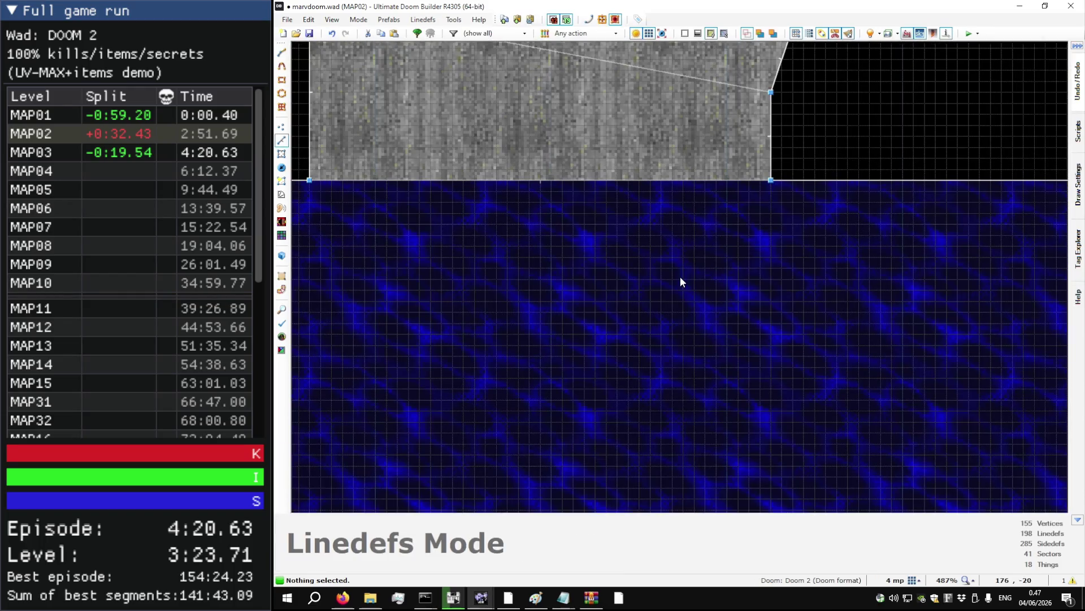
key(F9)
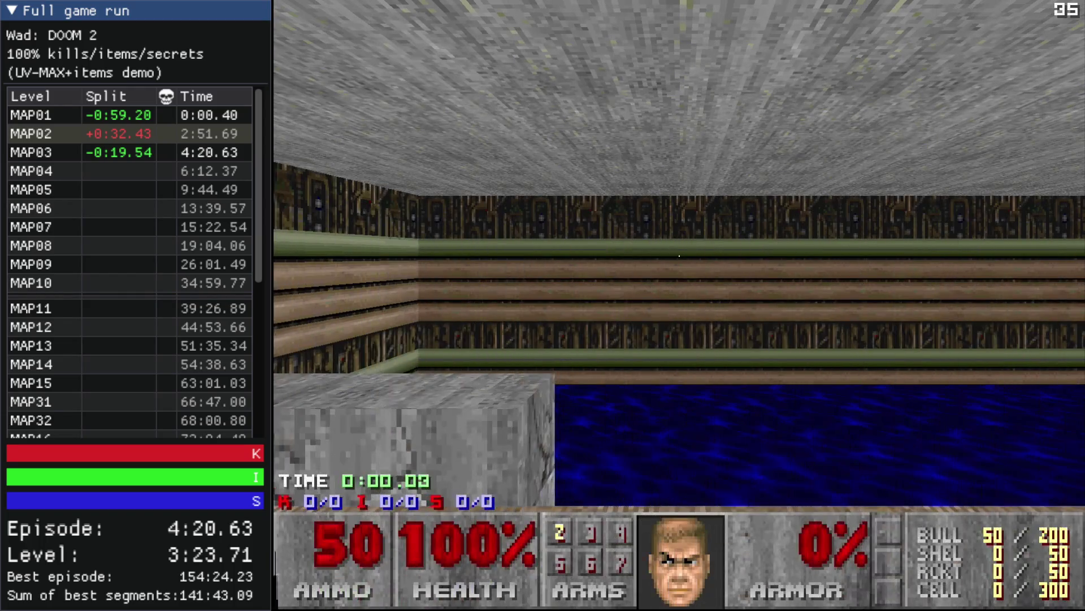
key(w)
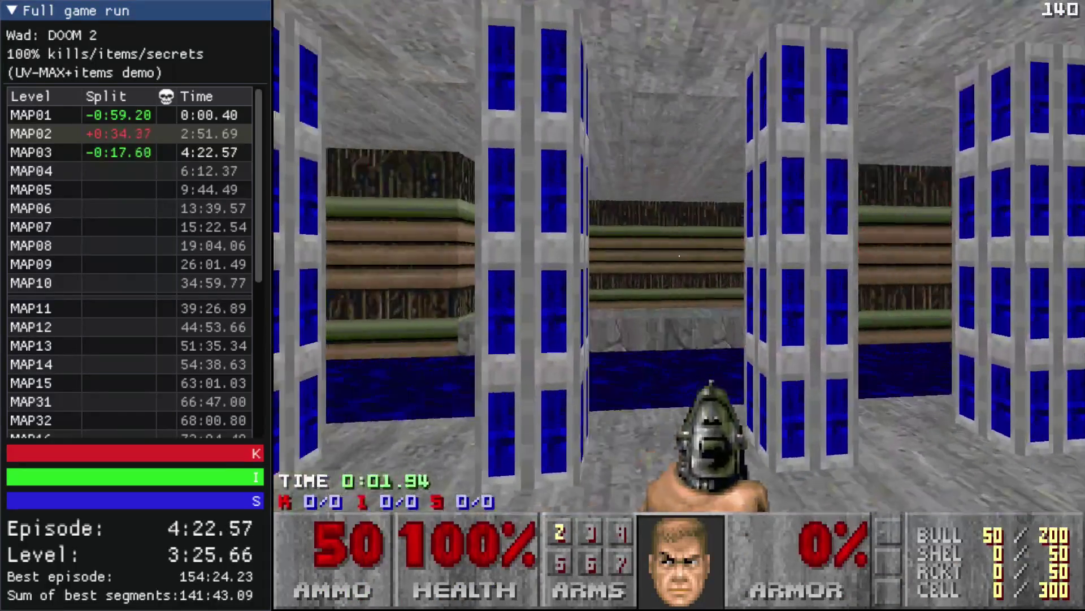
key(w)
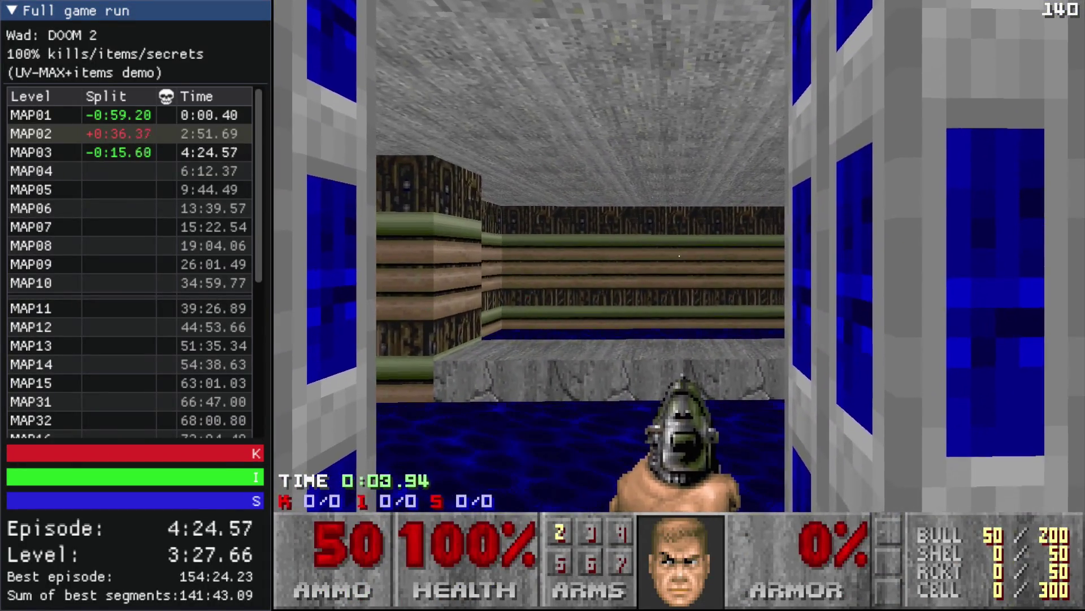
key(Left)
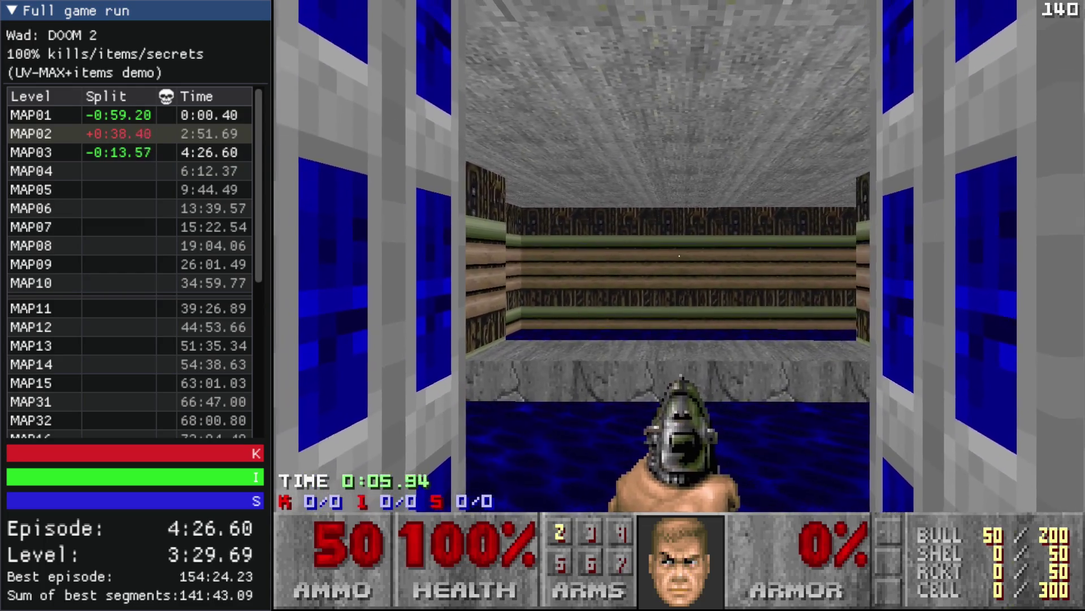
key(Left)
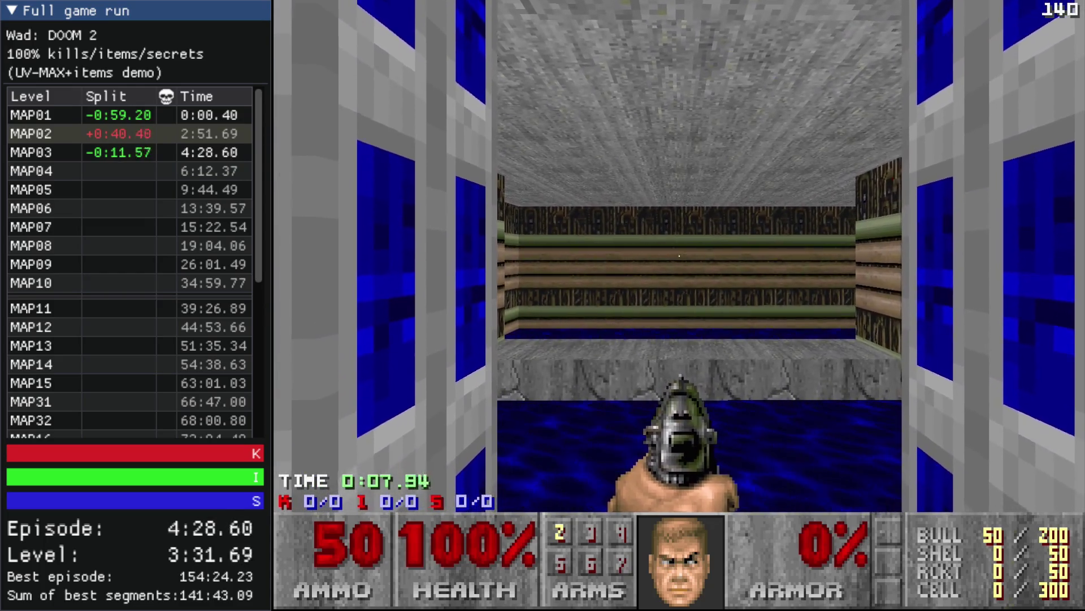
key(Escape)
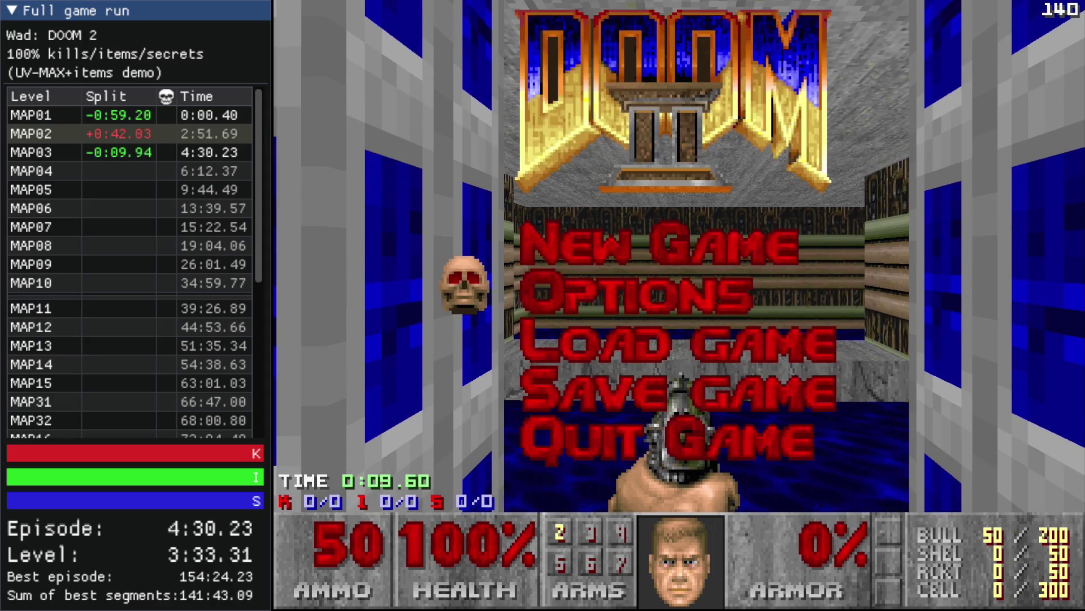
- Set Show Coordinate Display to Yes under Options > Demos and resume play
key(Return)
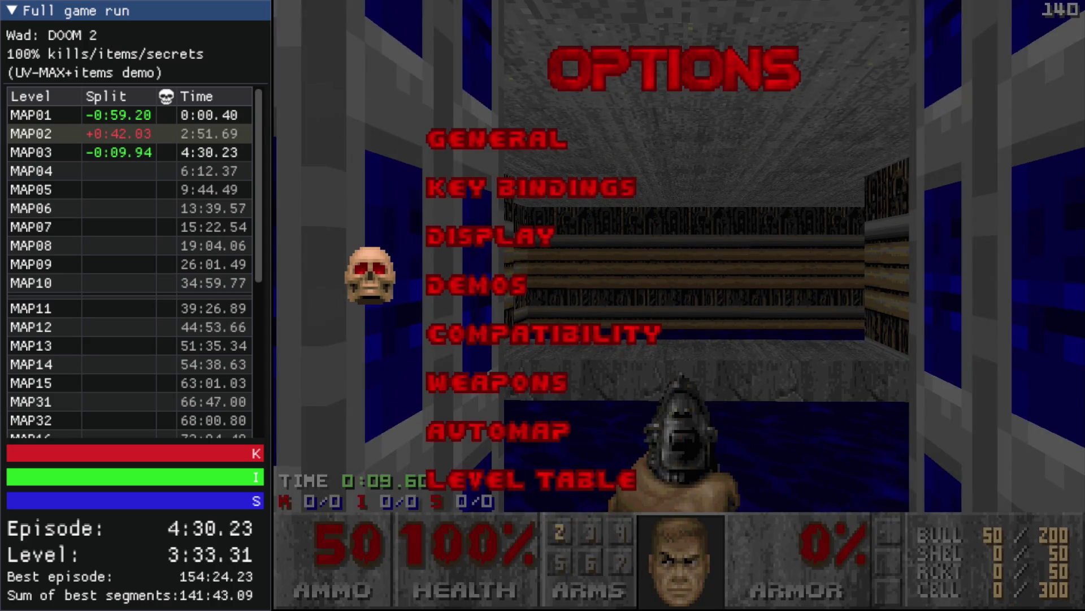
key(Return)
key(Right)
key(Right)
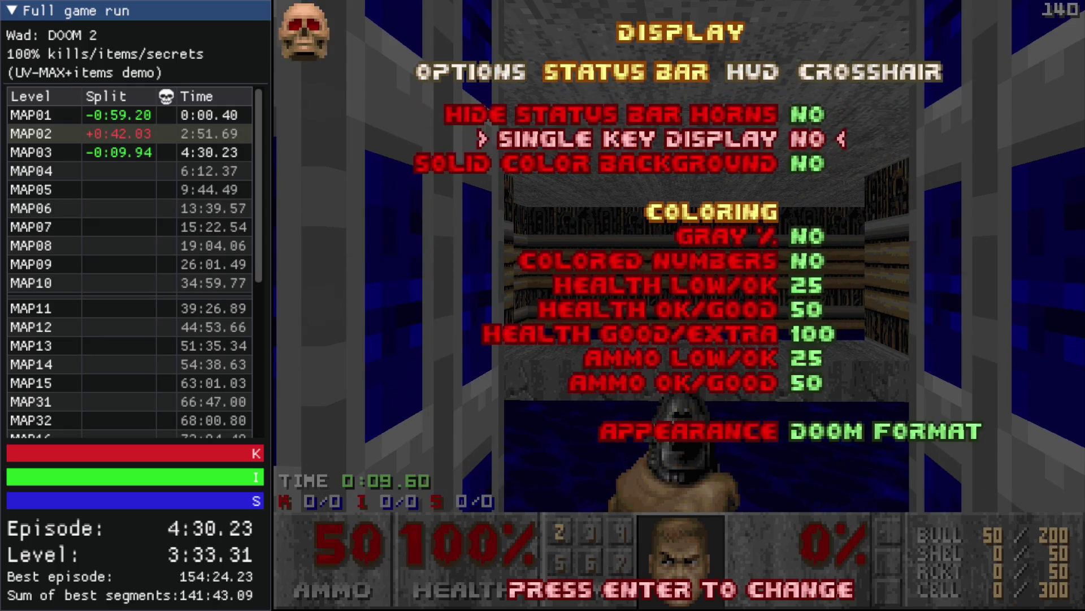
key(Right)
key(Escape)
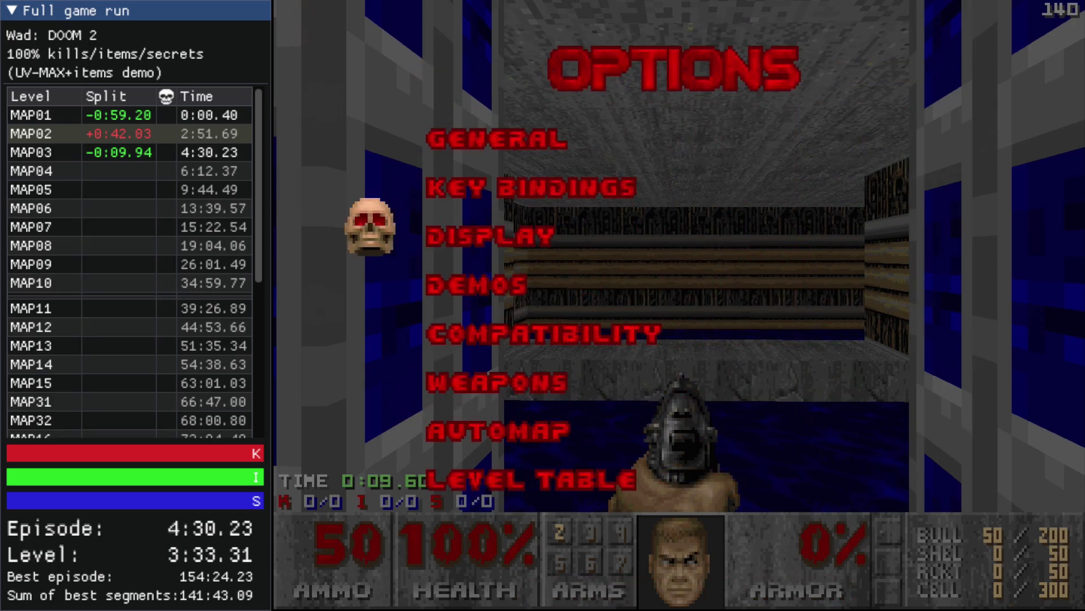
key(Down)
key(Return)
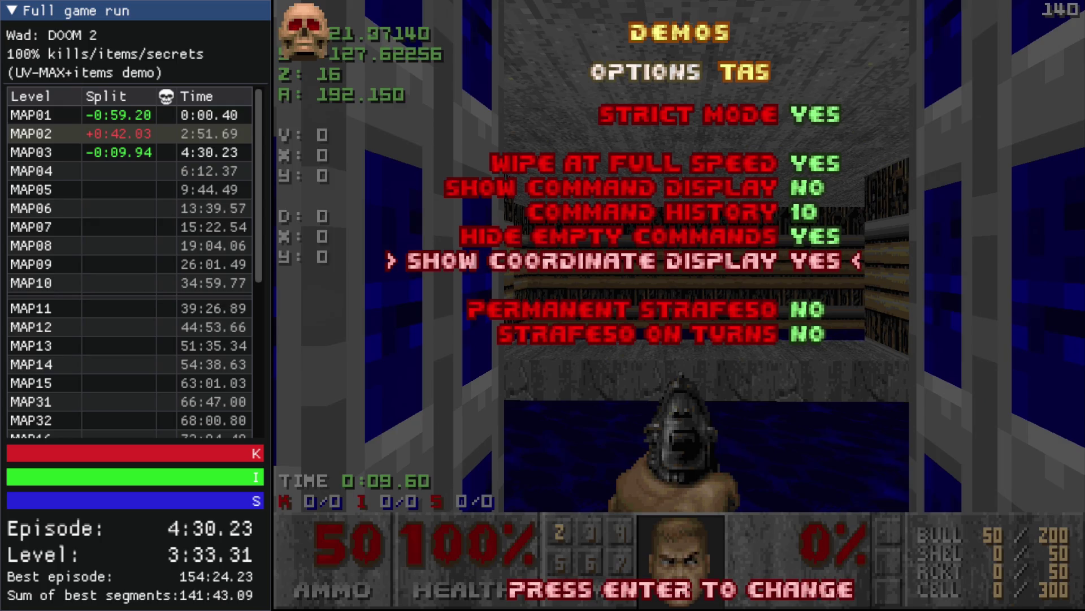
key(Escape)
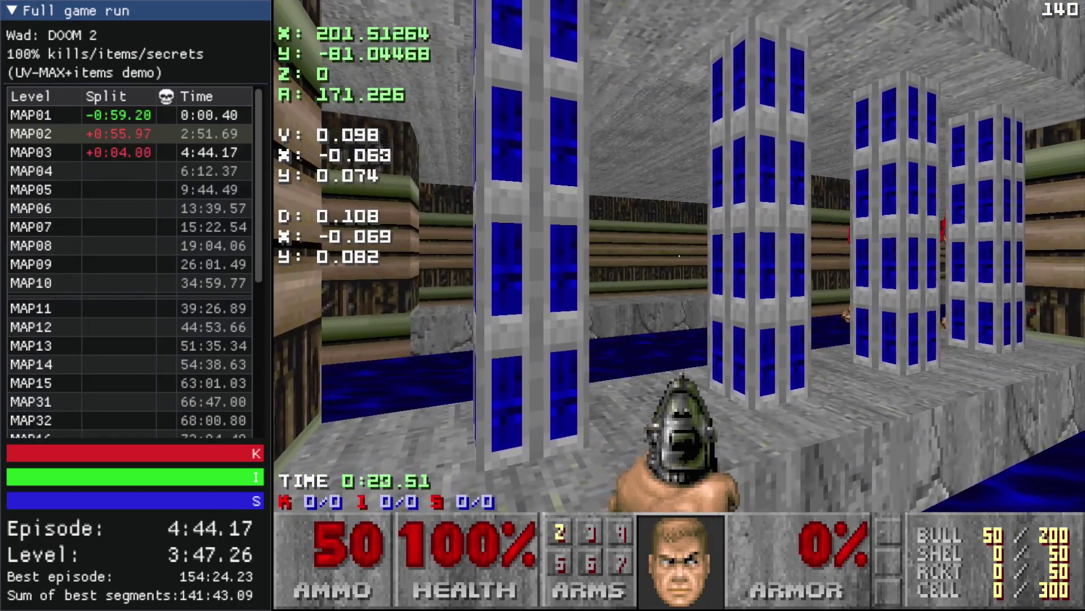
- Back out of the new-game skill choice and return to the main menu
key(Escape)
key(Return)
key(Escape)
key(Escape)
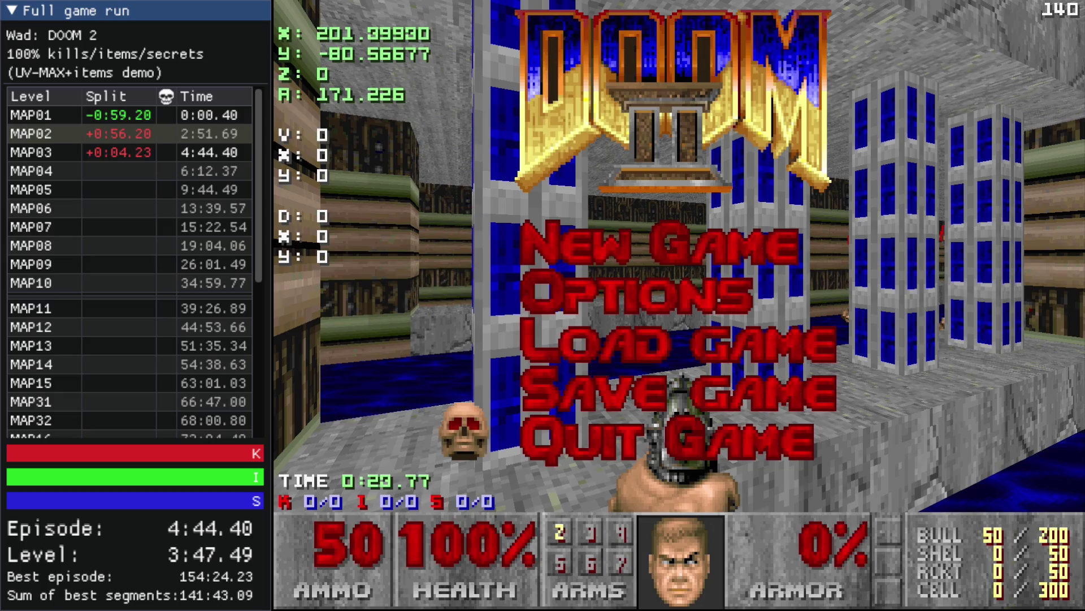
- Quit the test game and shift two of the square pillars slightly left
key(alt+F4)
scroll(680, 304, down, 5)
scroll(657, 355, up, 6)
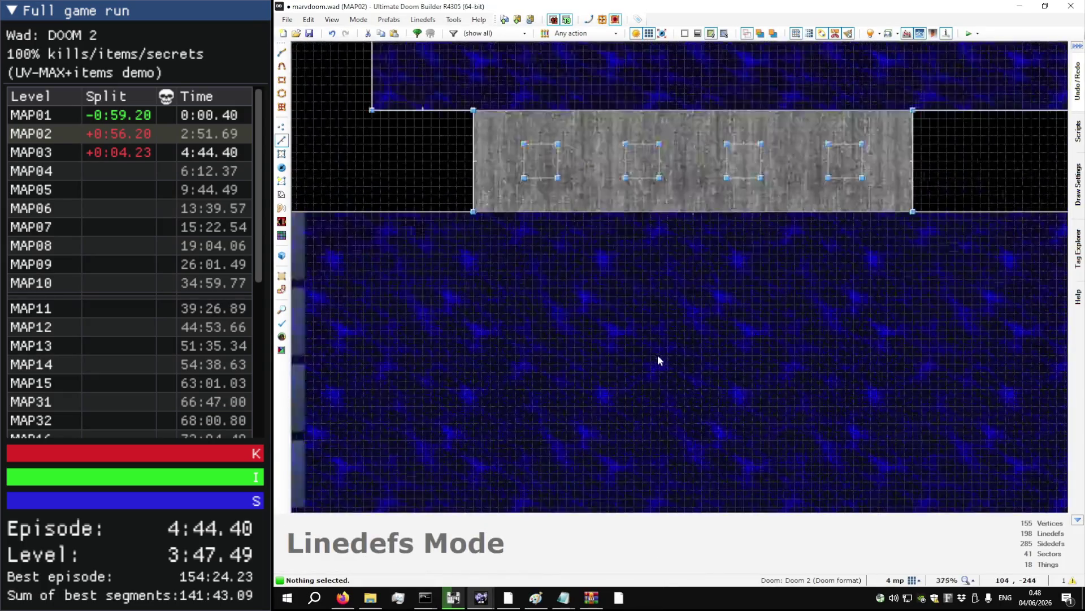
scroll(494, 157, up, 4)
scroll(460, 225, down, 3)
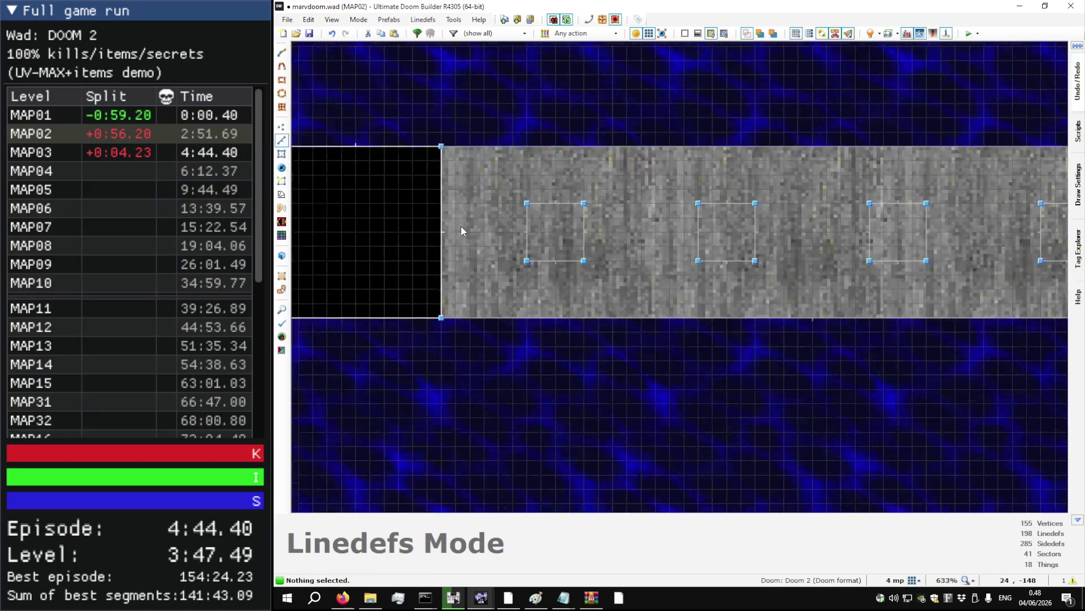
mouse_move(699, 269)
mouse_down()
mouse_move(676, 255)
mouse_move(797, 226)
mouse_move(808, 260)
mouse_move(774, 256)
mouse_up()
scroll(775, 255, down, 4)
scroll(772, 216, up, 1)
click(806, 221)
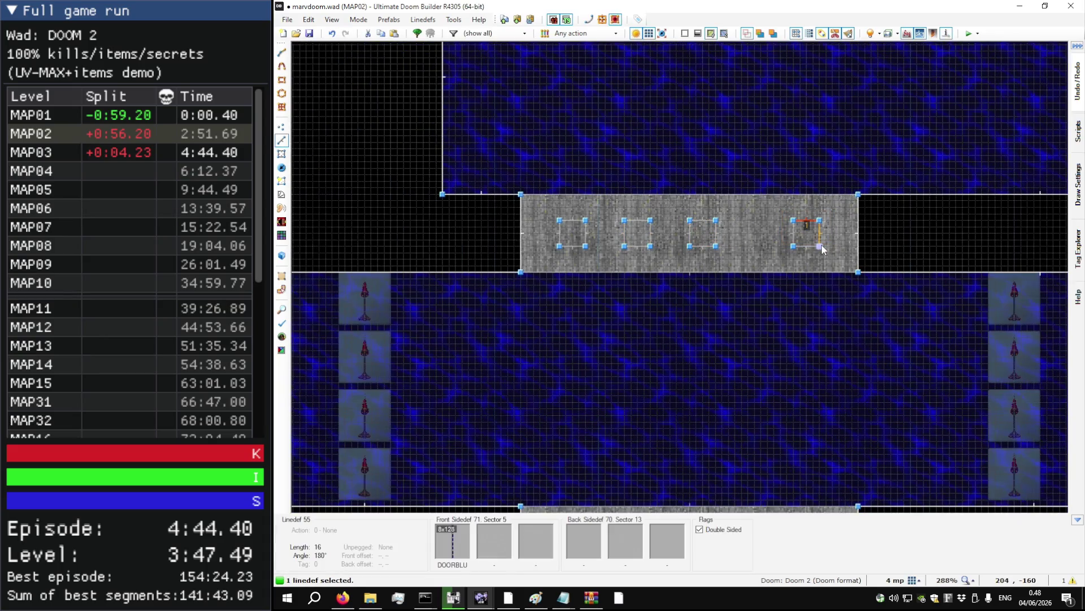
mouse_move(839, 242)
mouse_down()
mouse_move(757, 248)
mouse_move(810, 251)
mouse_up()
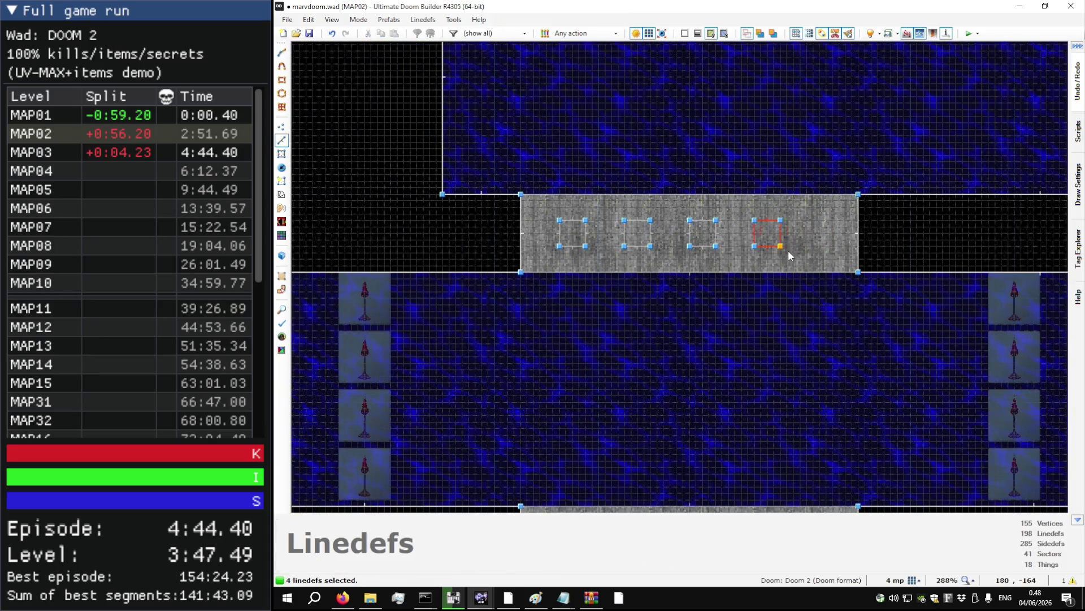
scroll(785, 250, up, 10)
click(735, 240)
- Shorten the grey ledge by dragging its right edge to the left
scroll(728, 255, down, 3)
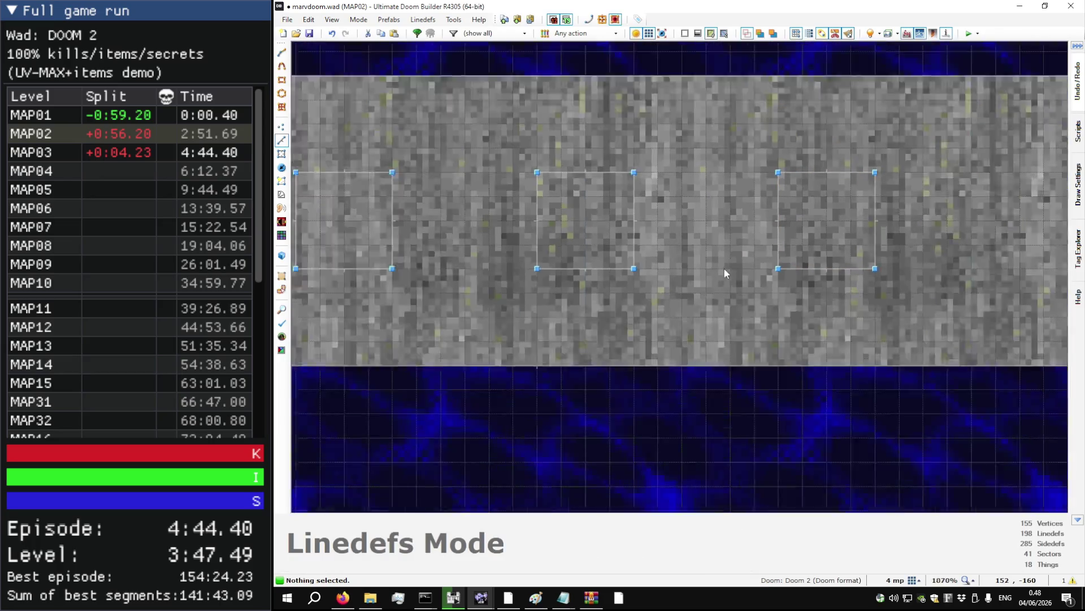
scroll(725, 274, down, 3)
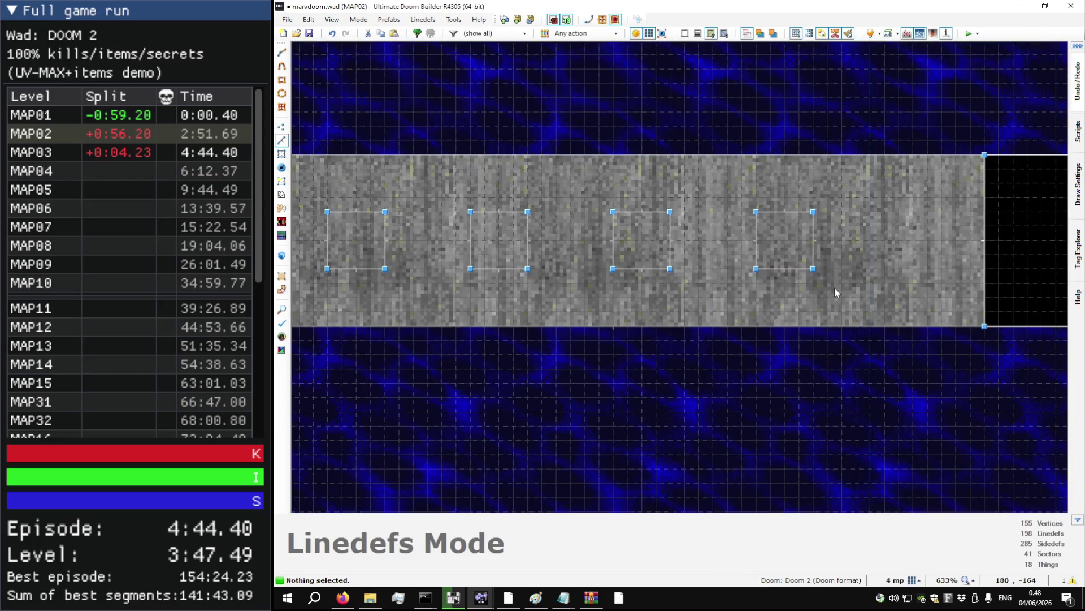
scroll(843, 285, down, 2)
scroll(695, 274, down, 2)
scroll(566, 260, up, 9)
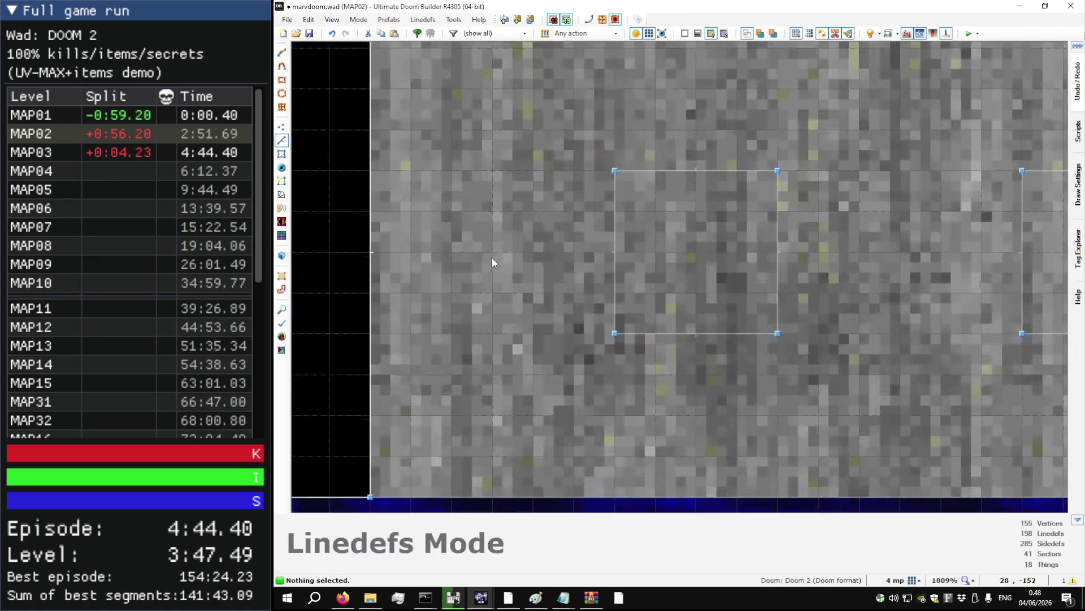
scroll(396, 197, down, 7)
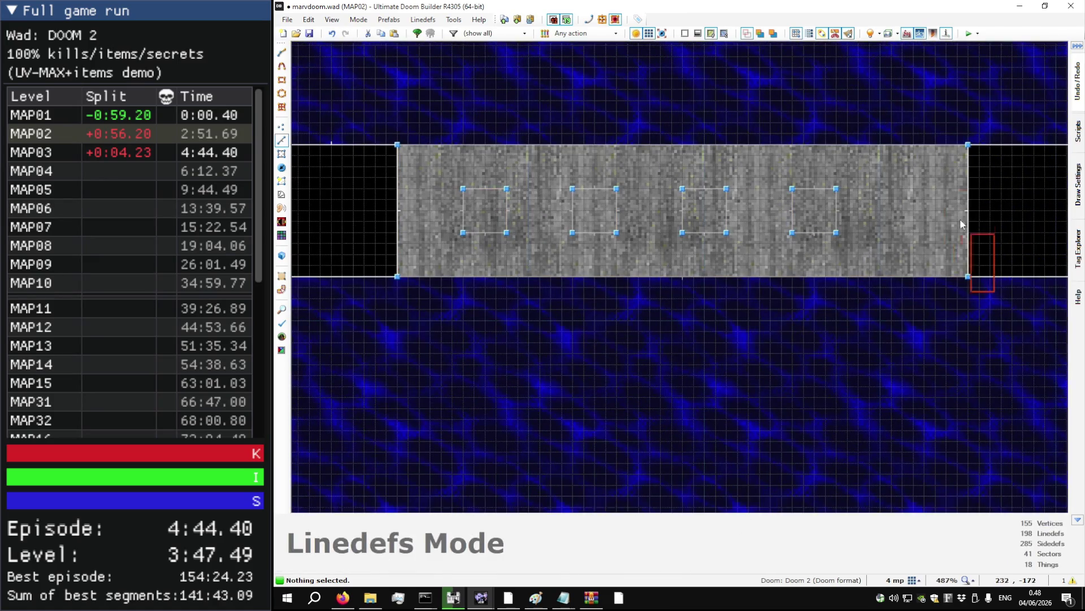
click(967, 215)
mouse_move(968, 209)
mouse_down()
mouse_move(844, 209)
mouse_move(902, 209)
mouse_up()
scroll(814, 208, down, 5)
scroll(700, 253, up, 5)
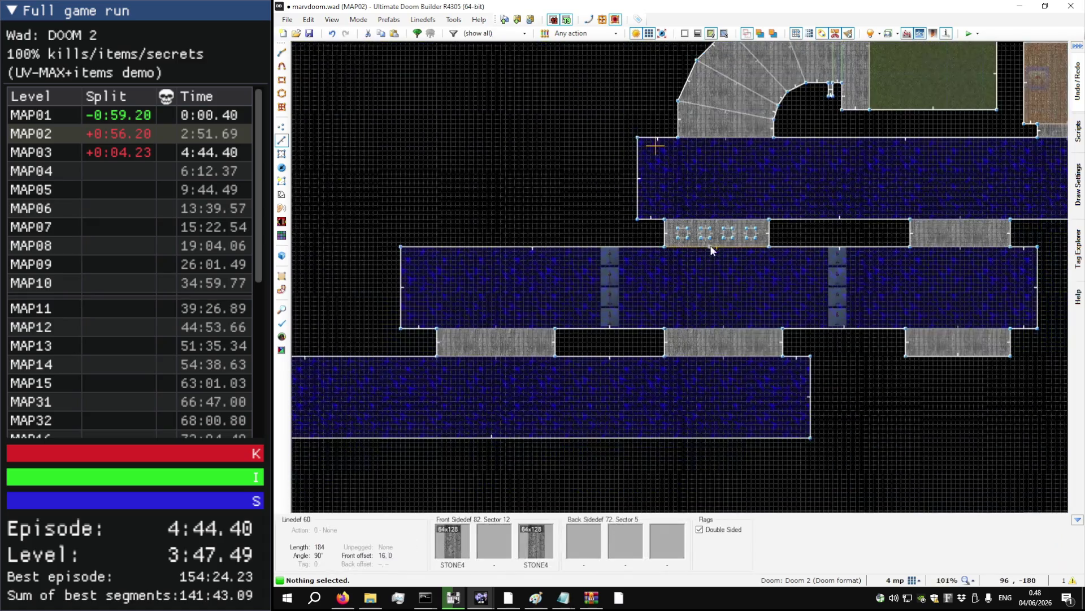
key(s)
click(701, 232)
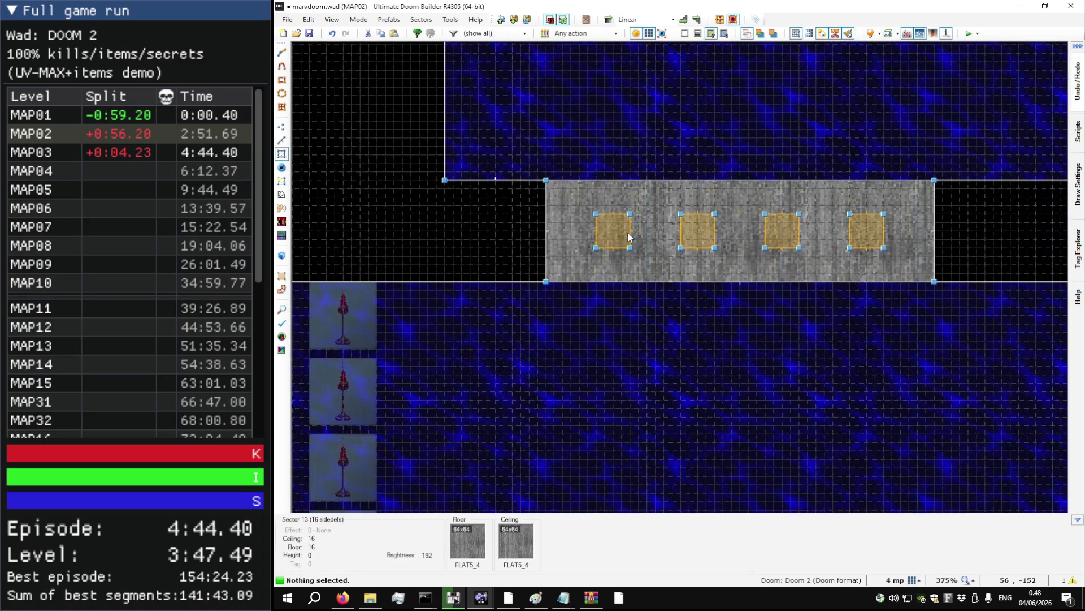
- Give the 16 pillar linedefs action 133 S1 Door (Blue) Open Stay (fast) with tag 3
click(708, 235)
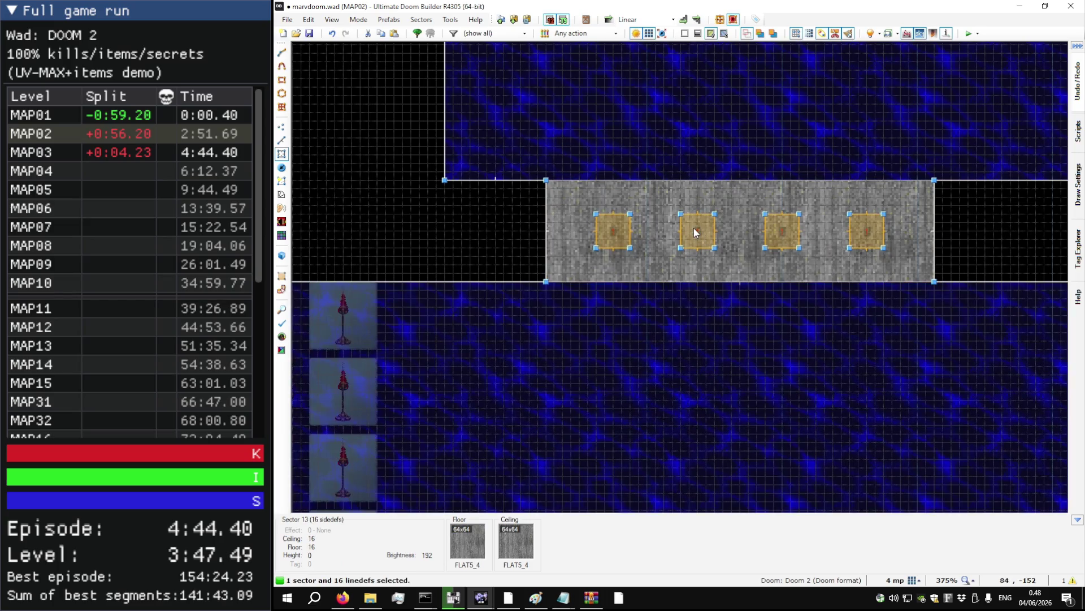
key(l)
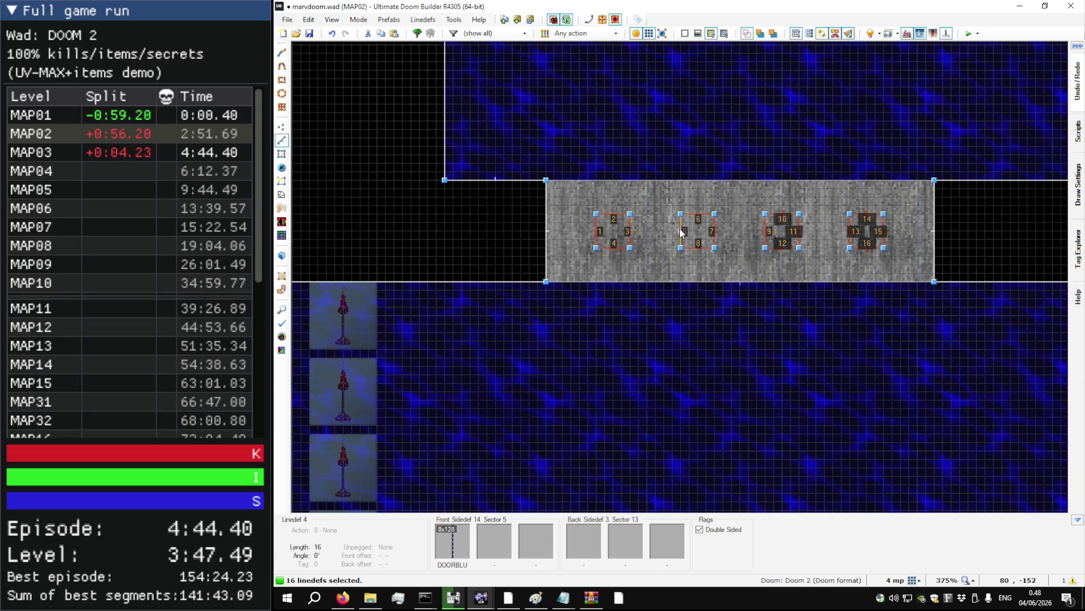
right_click(680, 229)
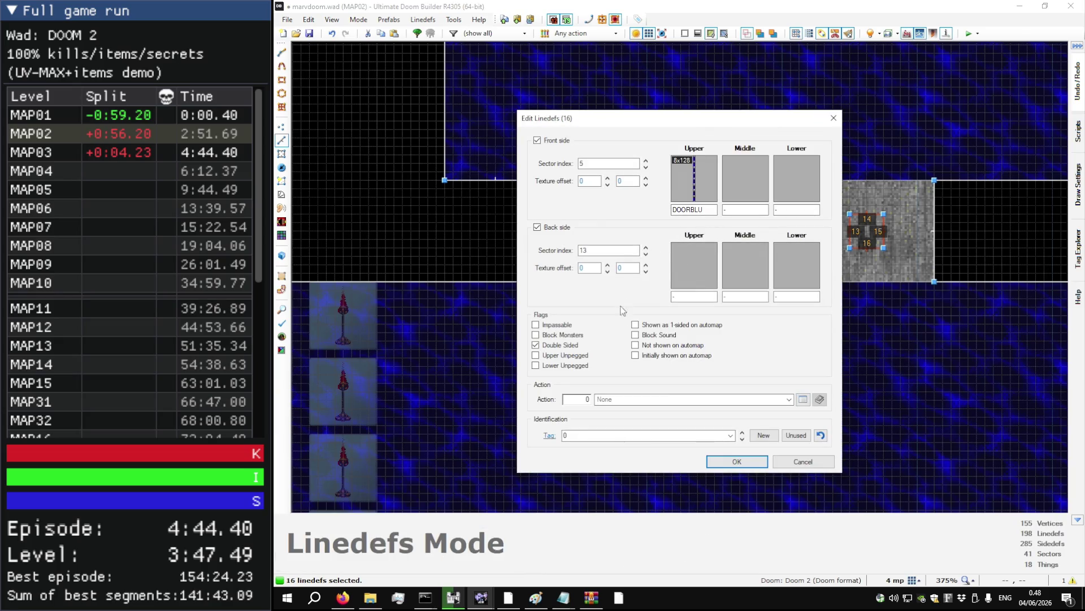
click(803, 399)
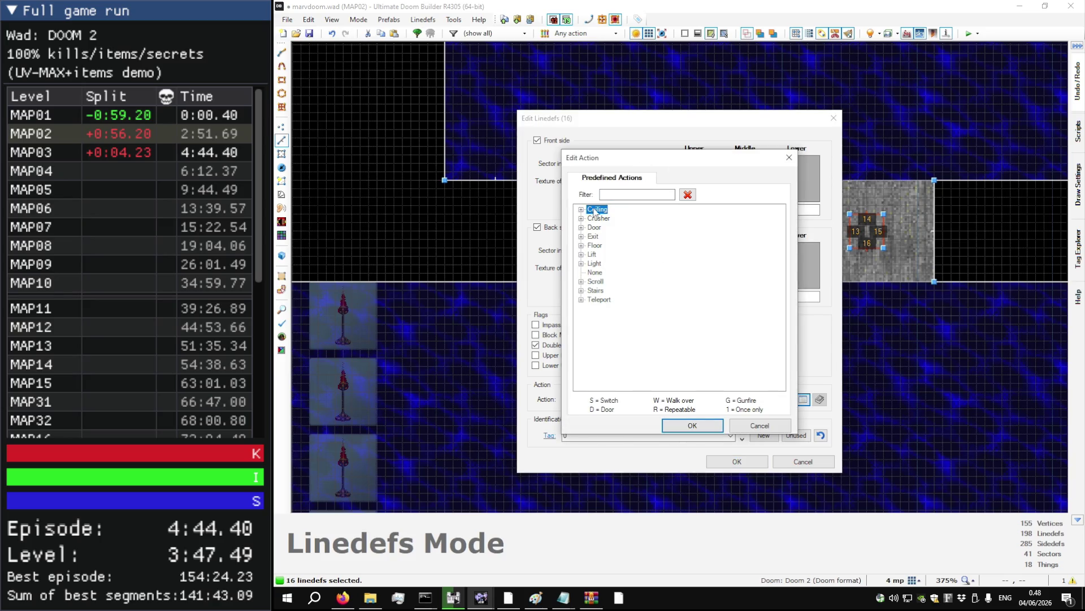
click(580, 227)
scroll(672, 282, down, 6)
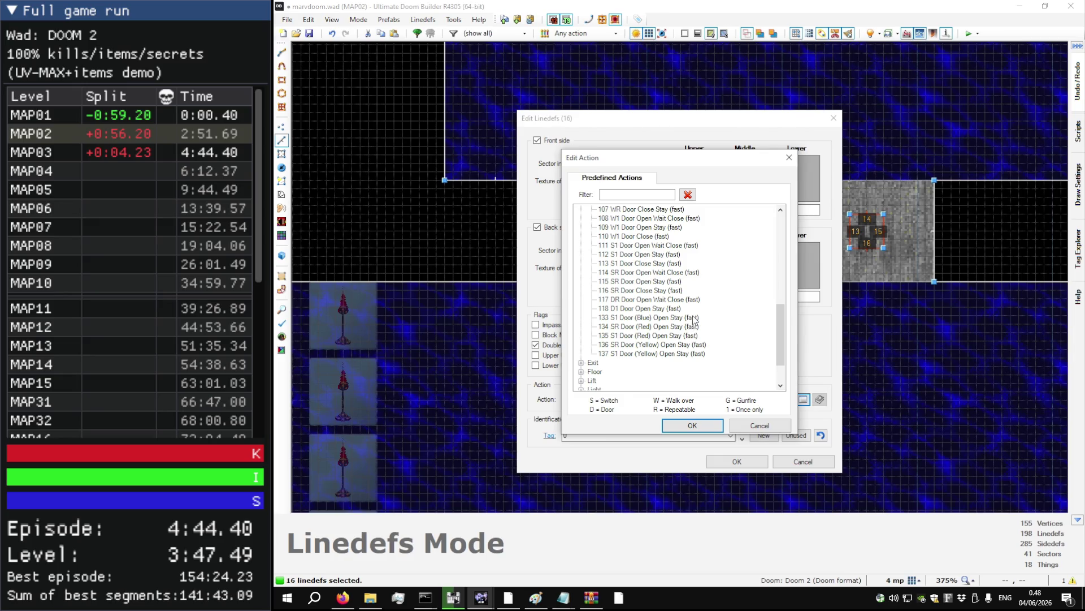
click(694, 319)
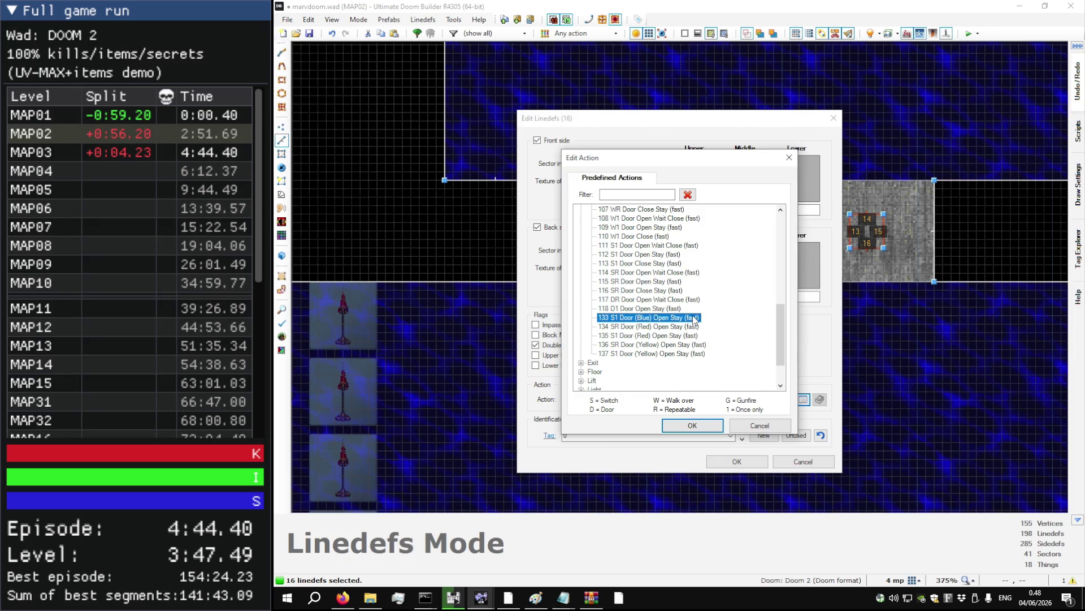
click(695, 428)
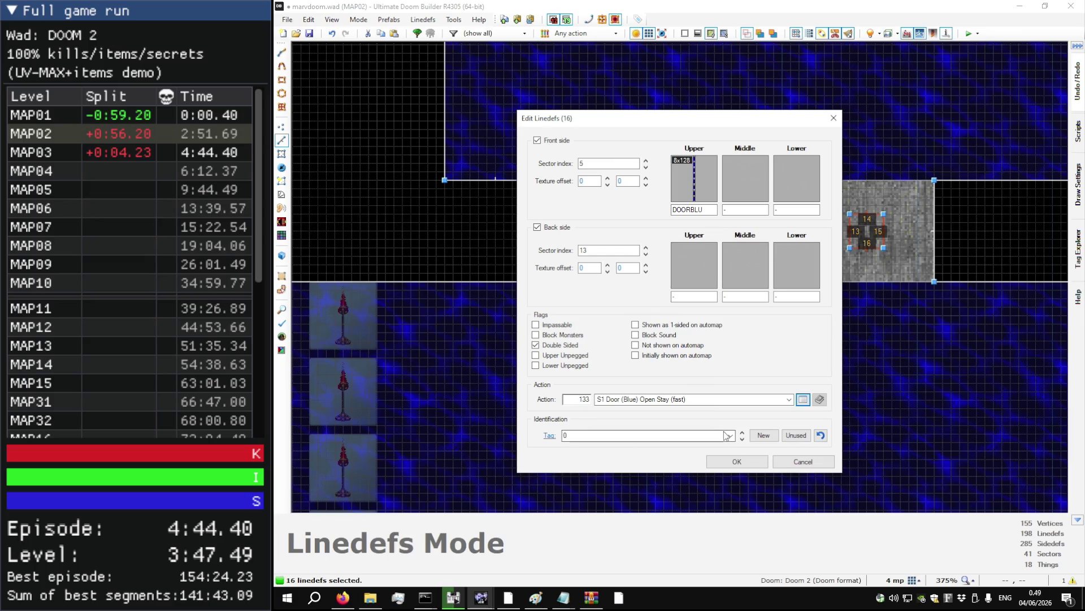
click(796, 435)
click(734, 462)
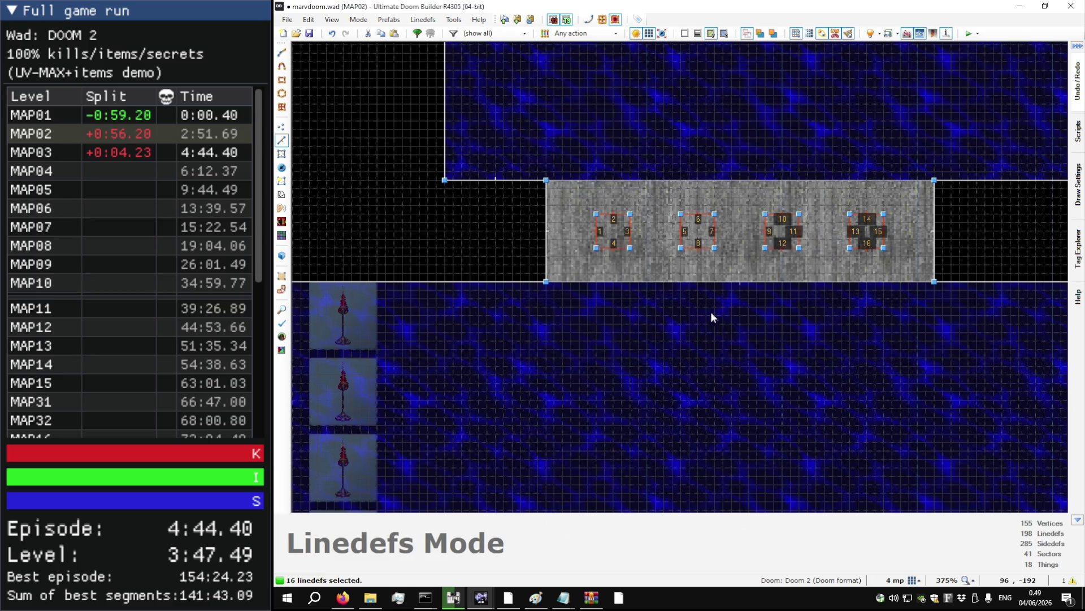
- Set the pillar sector's tag to 3 and save the map
key(s)
right_click(695, 224)
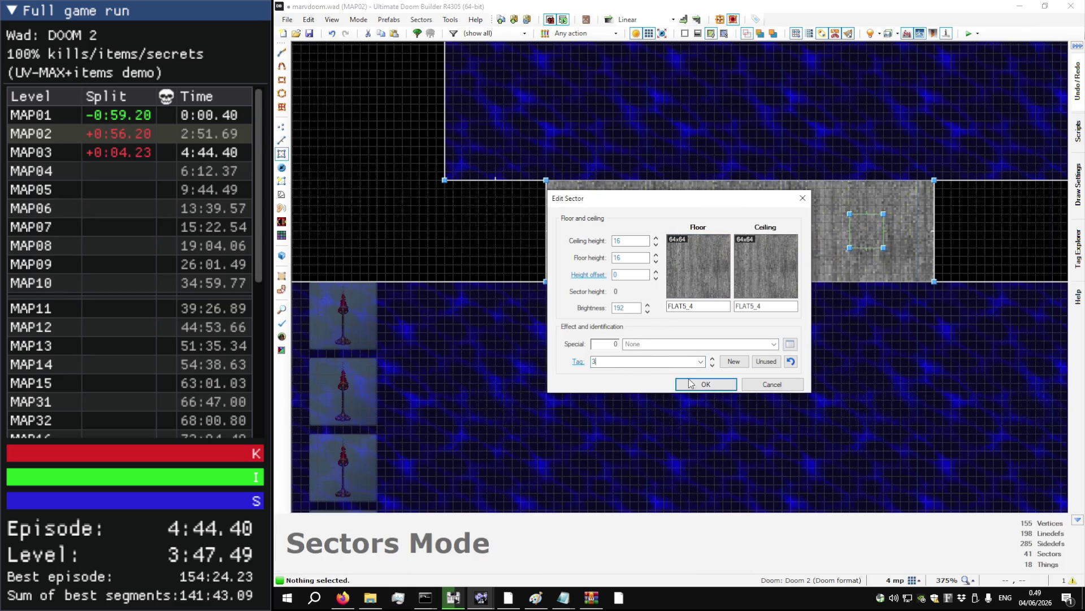
click(690, 384)
scroll(599, 395, down, 5)
scroll(542, 391, up, 2)
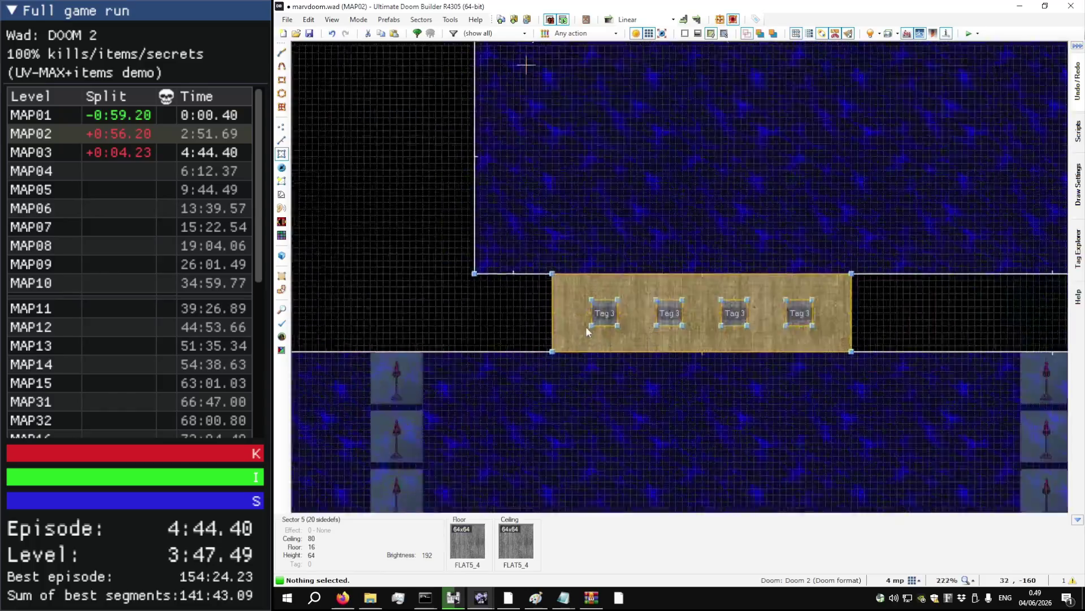
scroll(599, 322, up, 5)
scroll(527, 340, down, 5)
scroll(577, 324, up, 3)
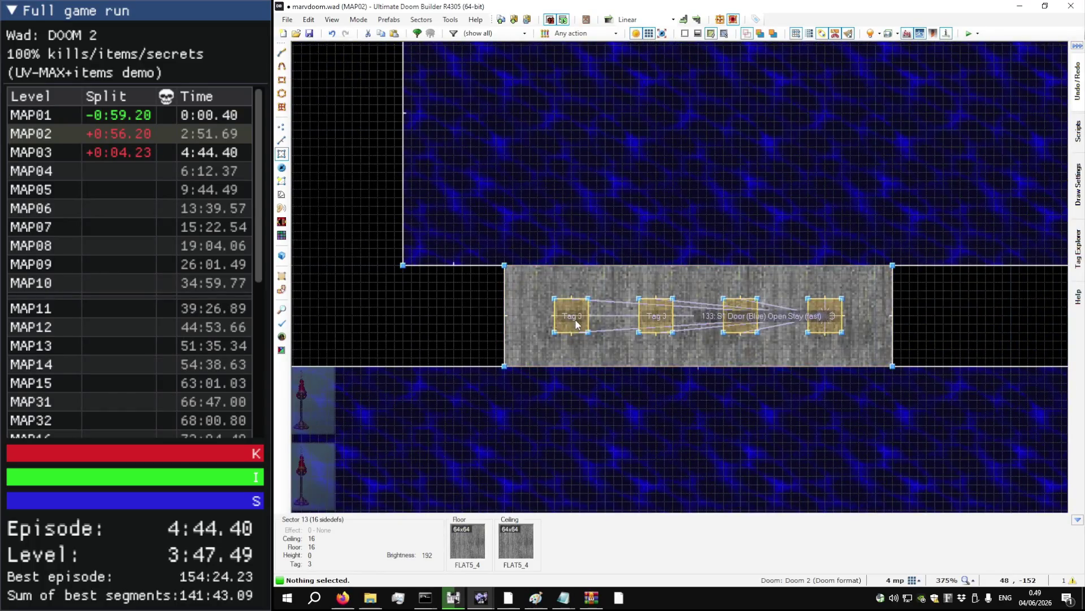
key(ctrl+s)
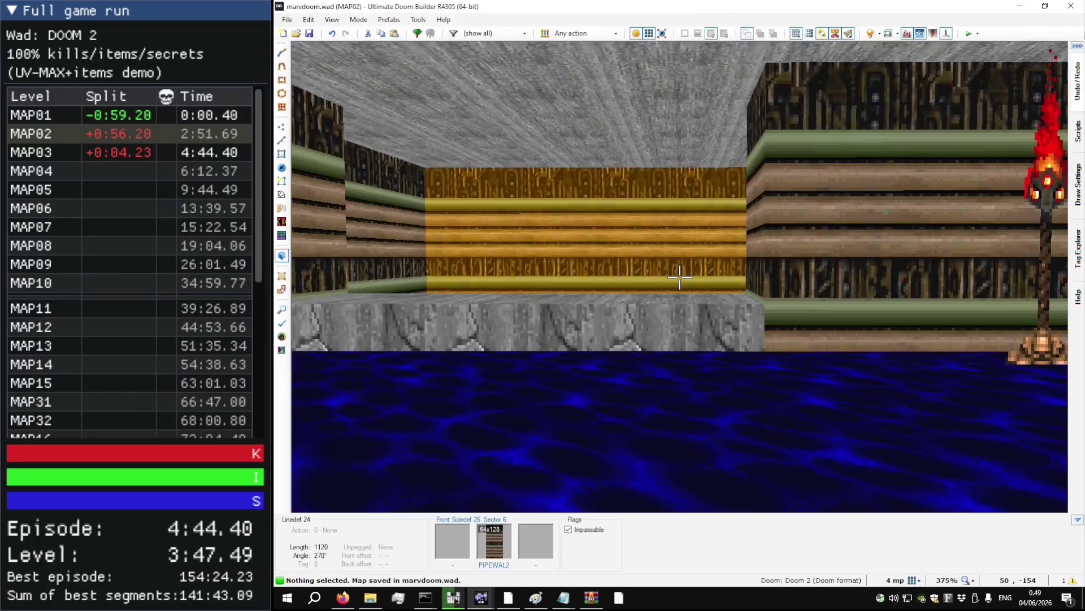
- Test-launch MAP02, run along the water channel to the blue pillars and try opening one
key(q)
key(F9)
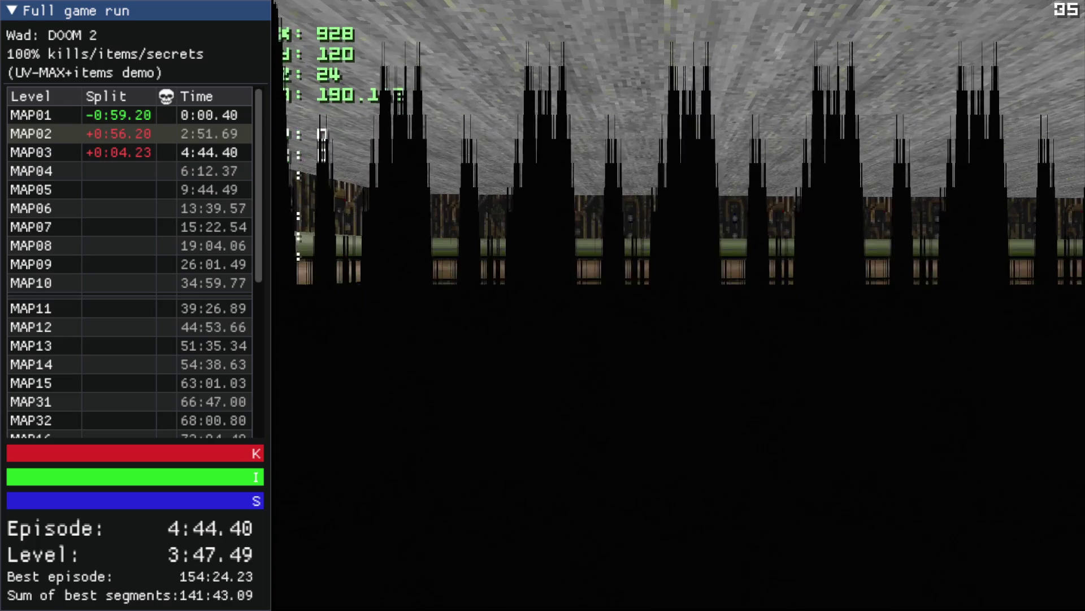
key(Up)
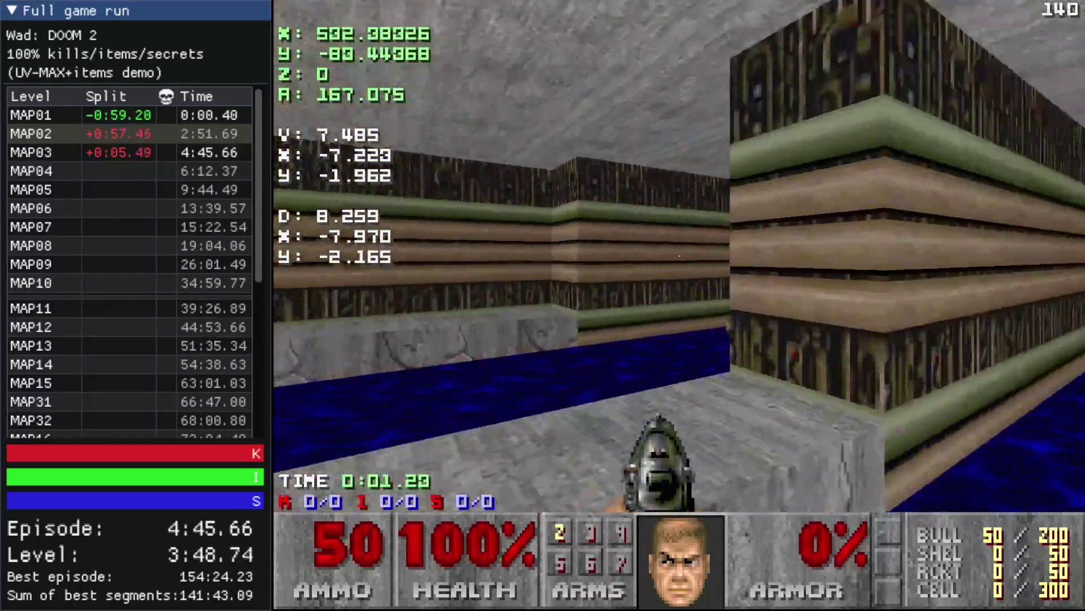
key(Up)
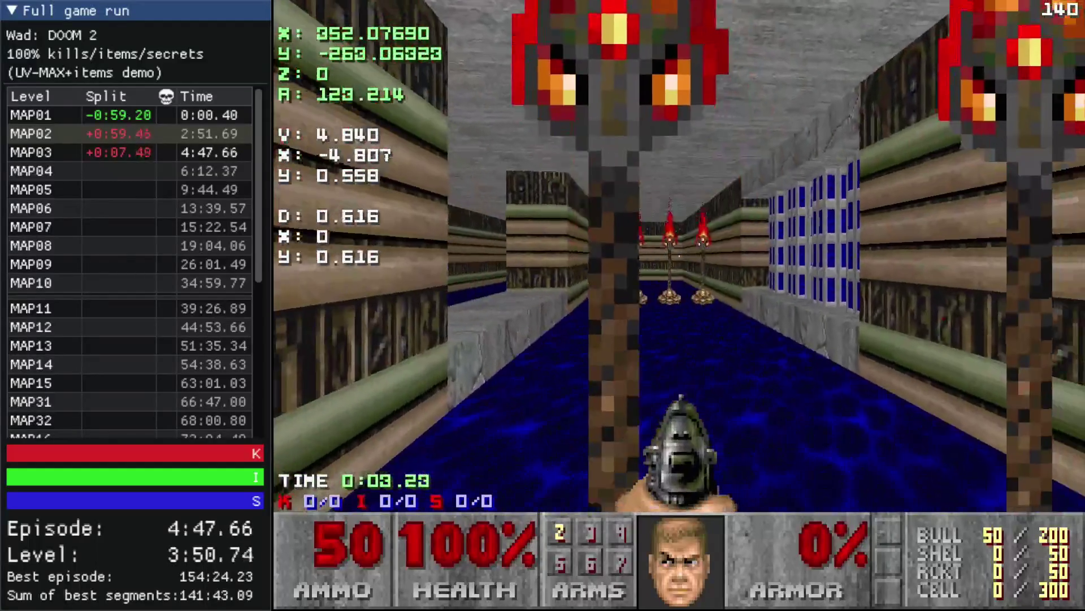
key(Up)
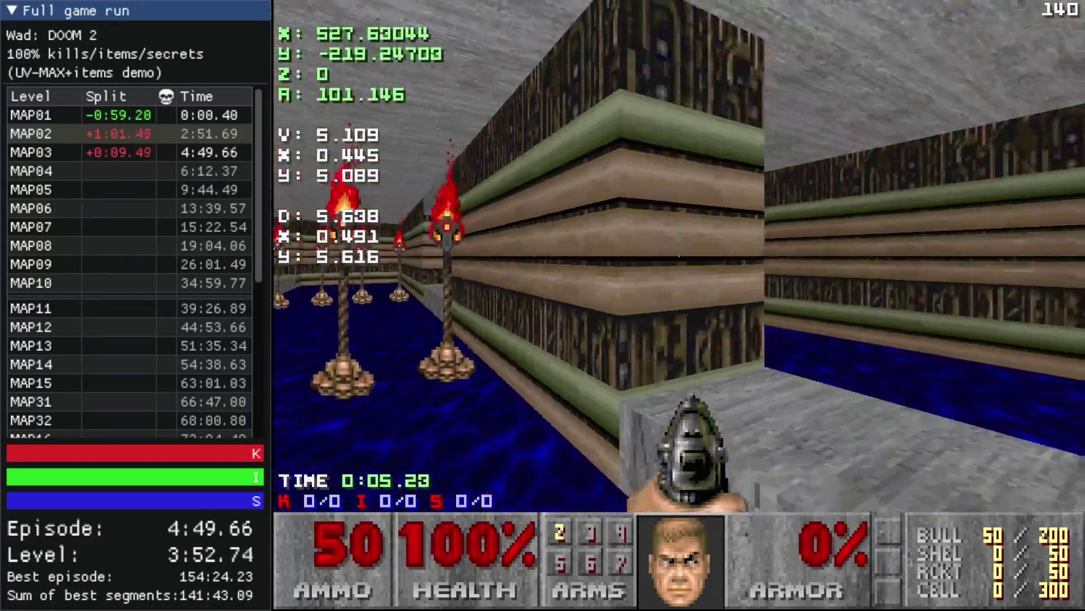
key(Up)
key(space)
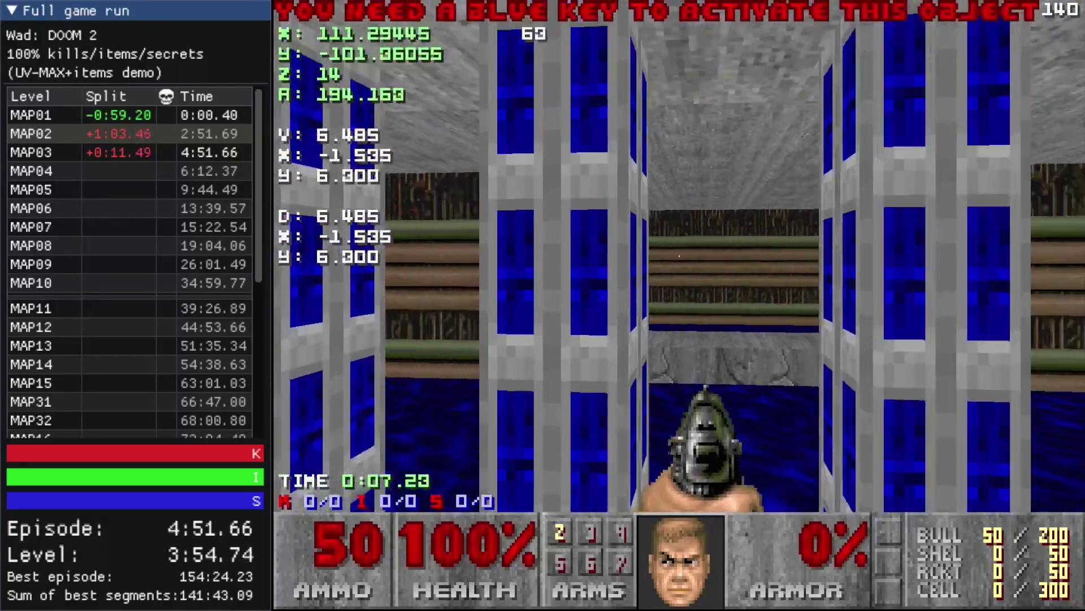
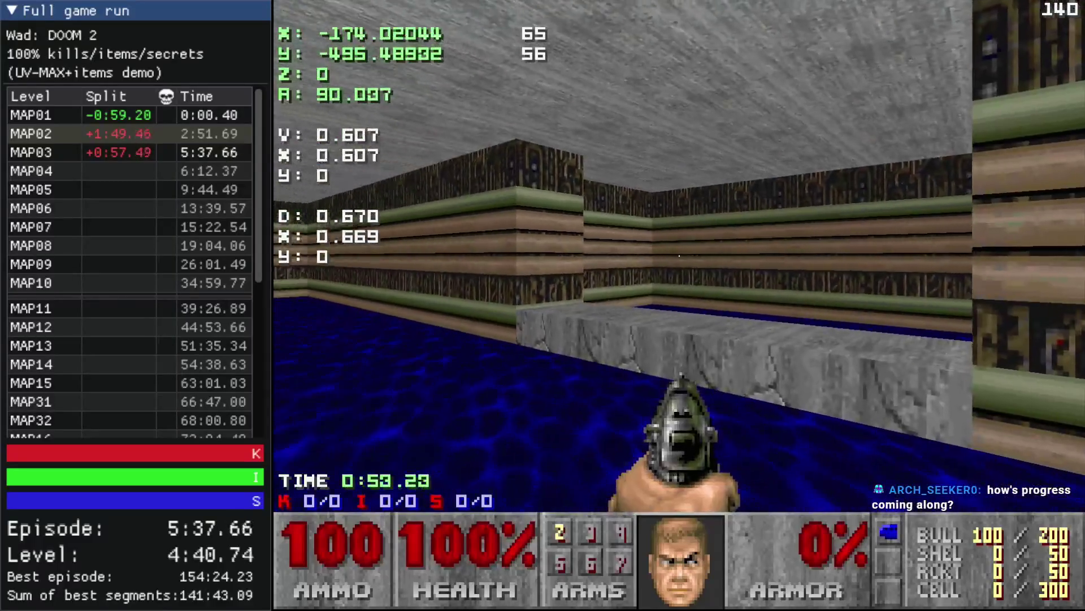
- Quit the Doom 2 test play of MAP02 and return to Ultimate Doom Builder
key(Escape)
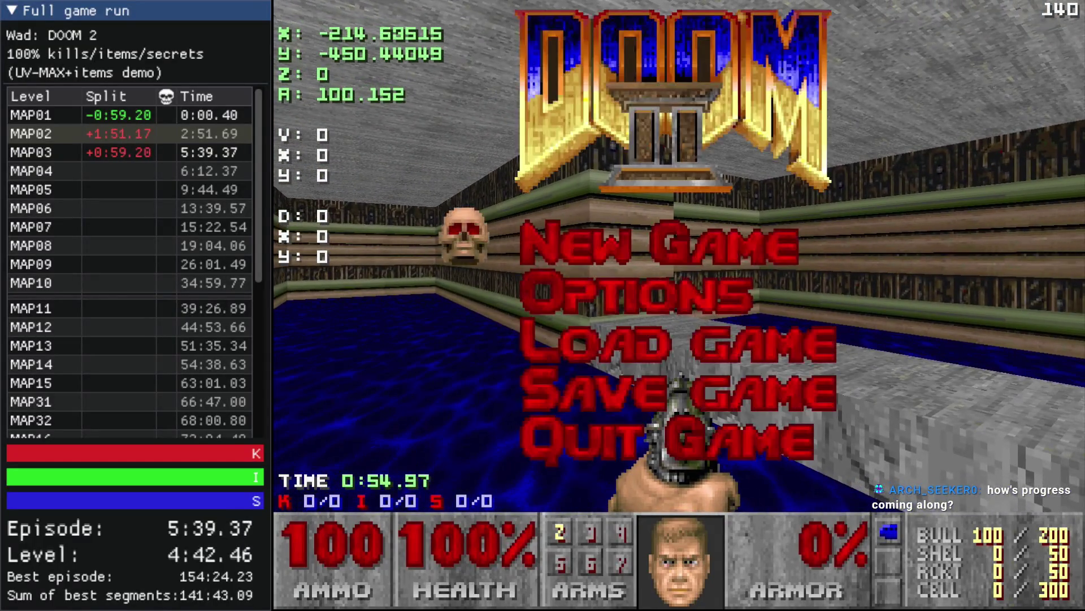
key(alt+F4)
- Copy the blue-key door section and paste it into the corridor below the torch-lined room
key(w)
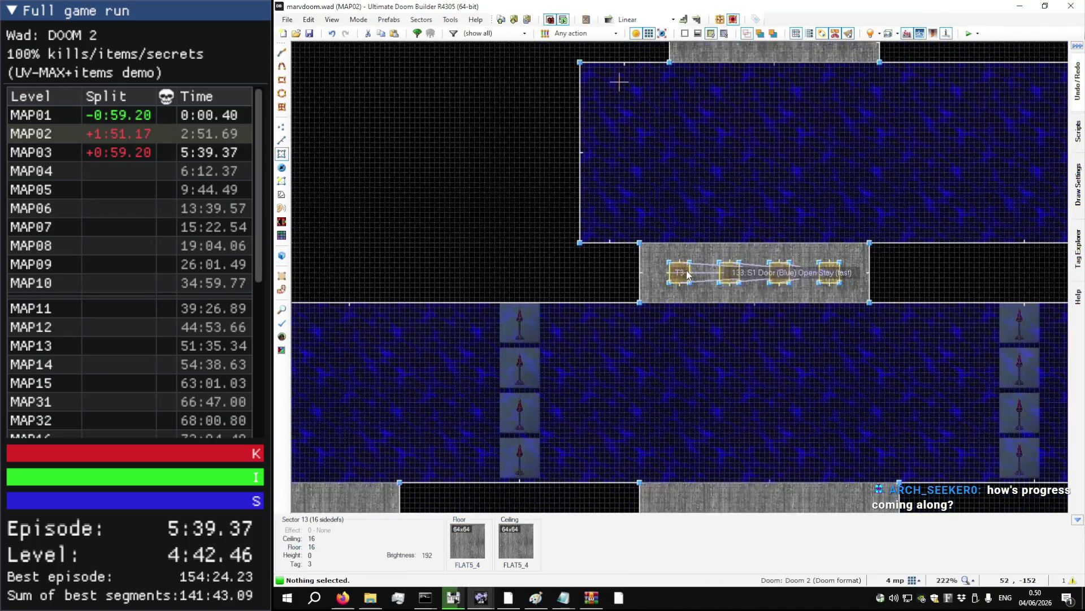
scroll(763, 218, down, 5)
key(ctrl+c)
scroll(566, 325, up, 8)
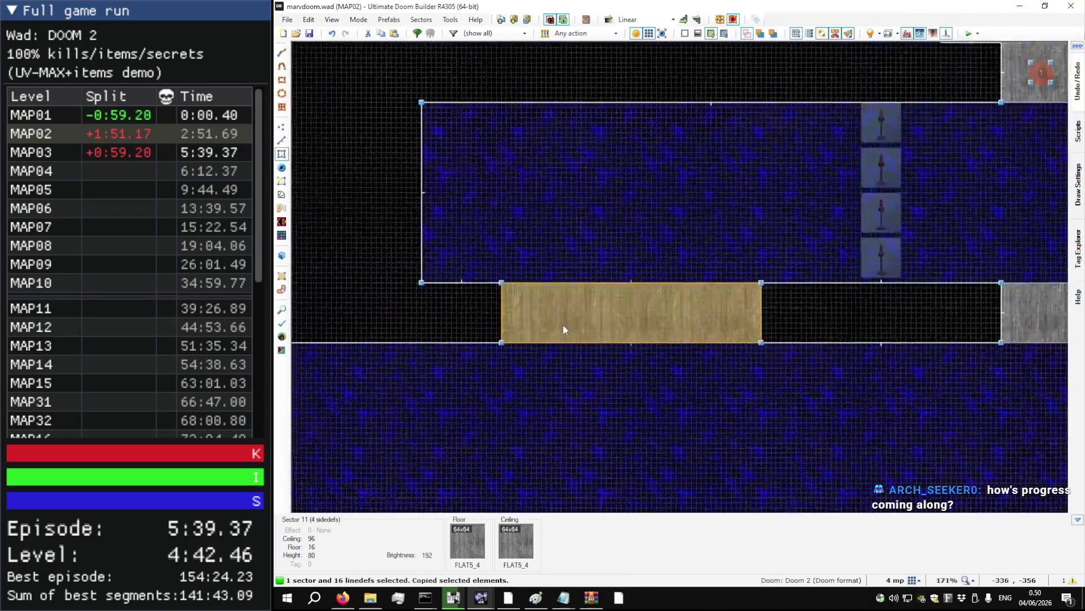
key(ctrl+v)
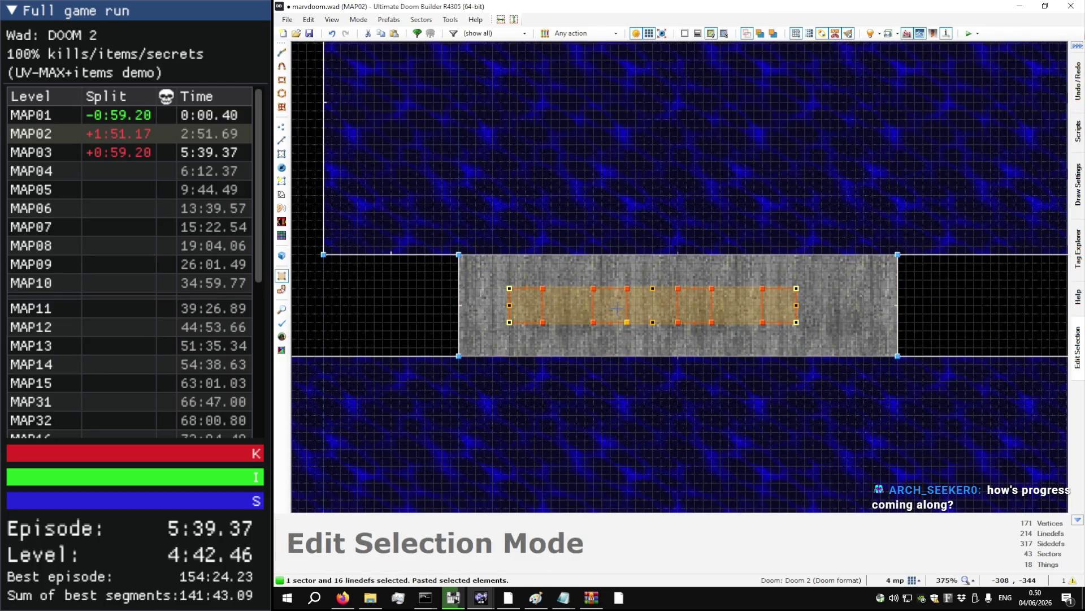
click(617, 308)
- Inspect the pasted door sector's properties, leaving them unchanged
scroll(630, 321, down, 3)
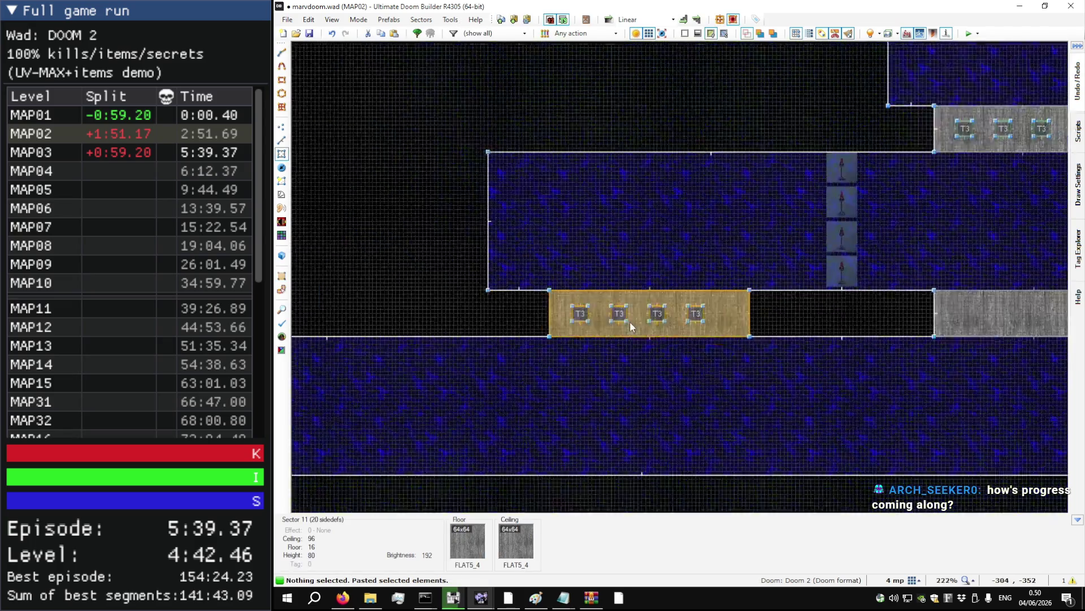
key(s)
right_click(615, 313)
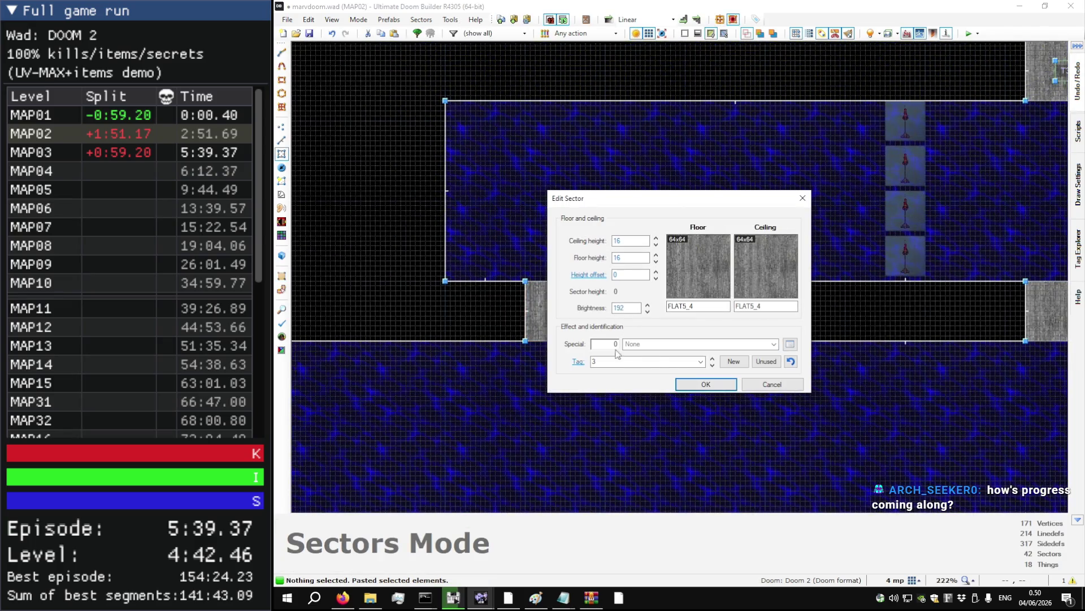
click(772, 383)
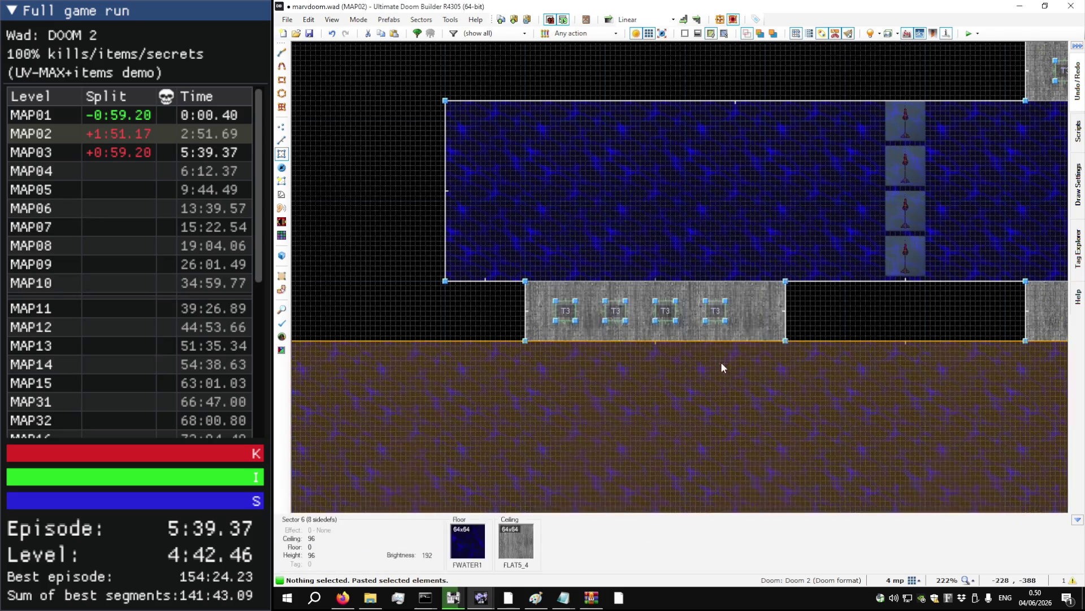
click(615, 313)
scroll(613, 311, down, 1)
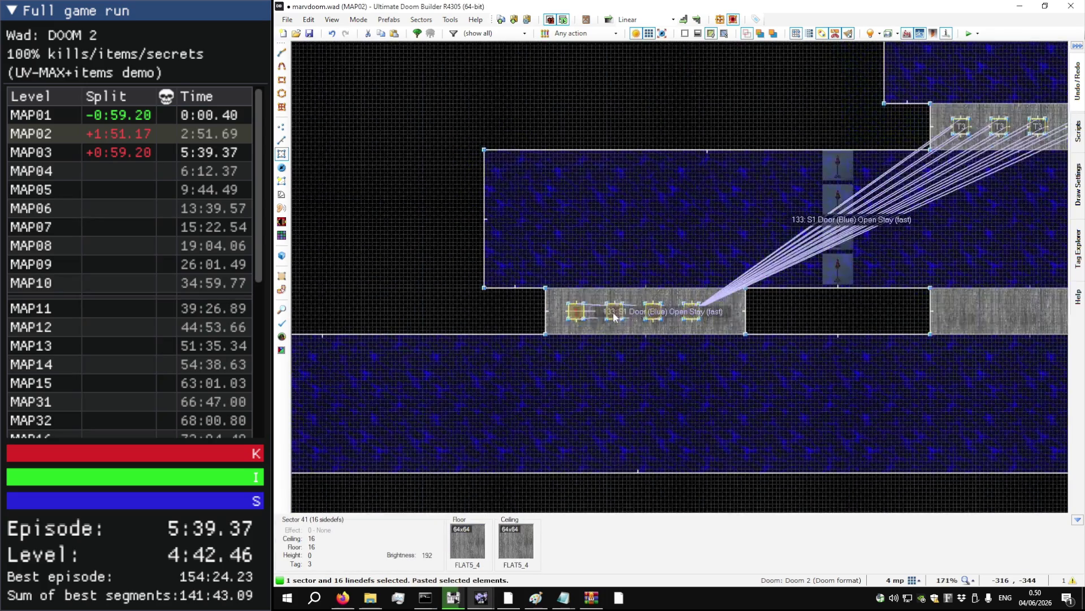
scroll(613, 311, down, 1)
click(612, 310)
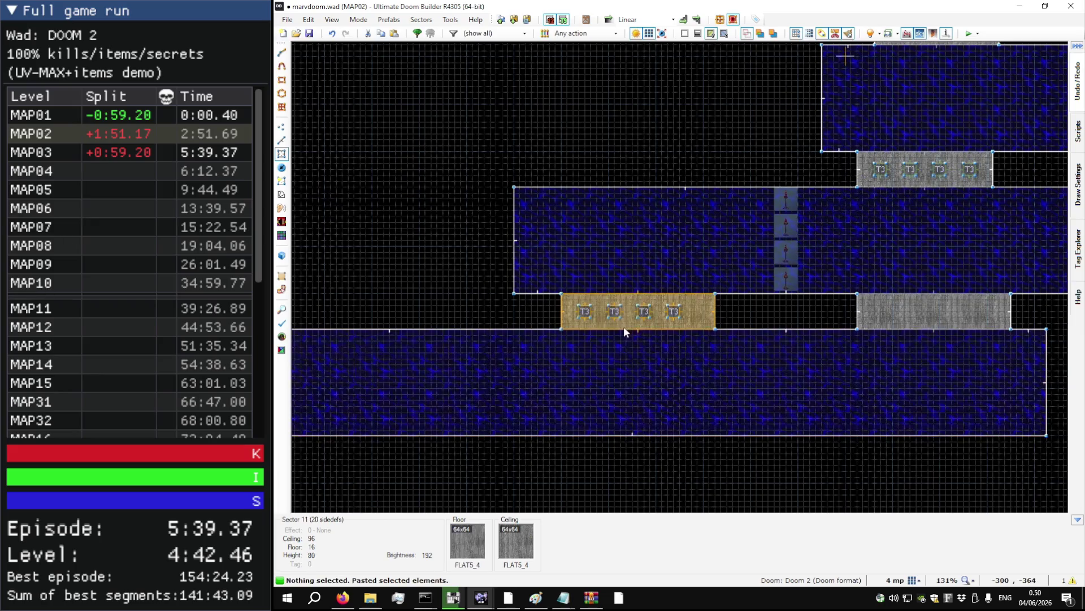
- Switch to Linedefs mode with the pasted door's 16 tag 3 lines selected
key(l)
scroll(625, 314, up, 1)
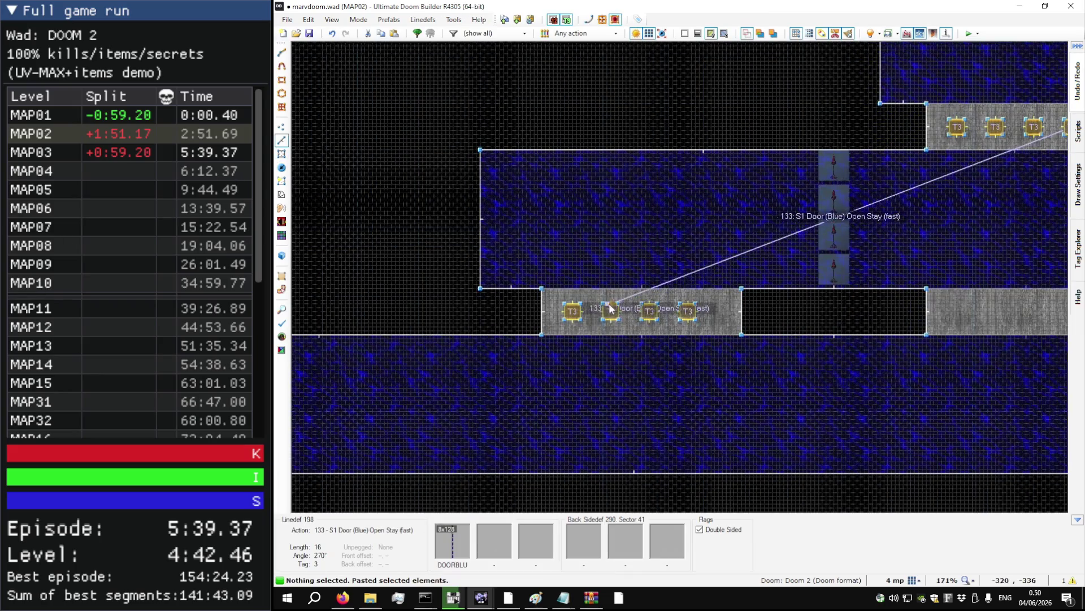
key(s)
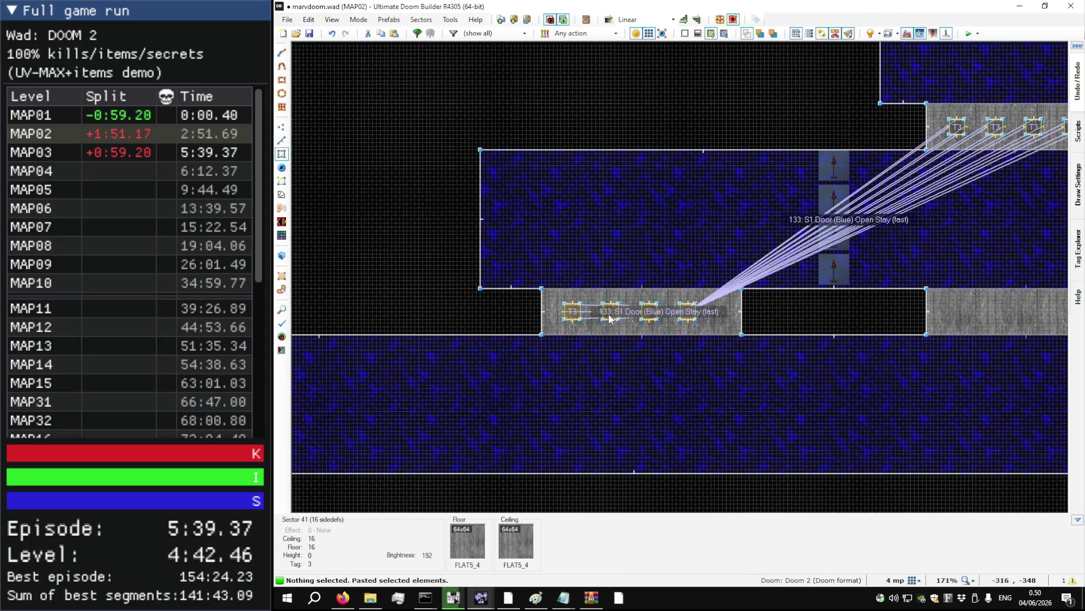
scroll(608, 313, down, 1)
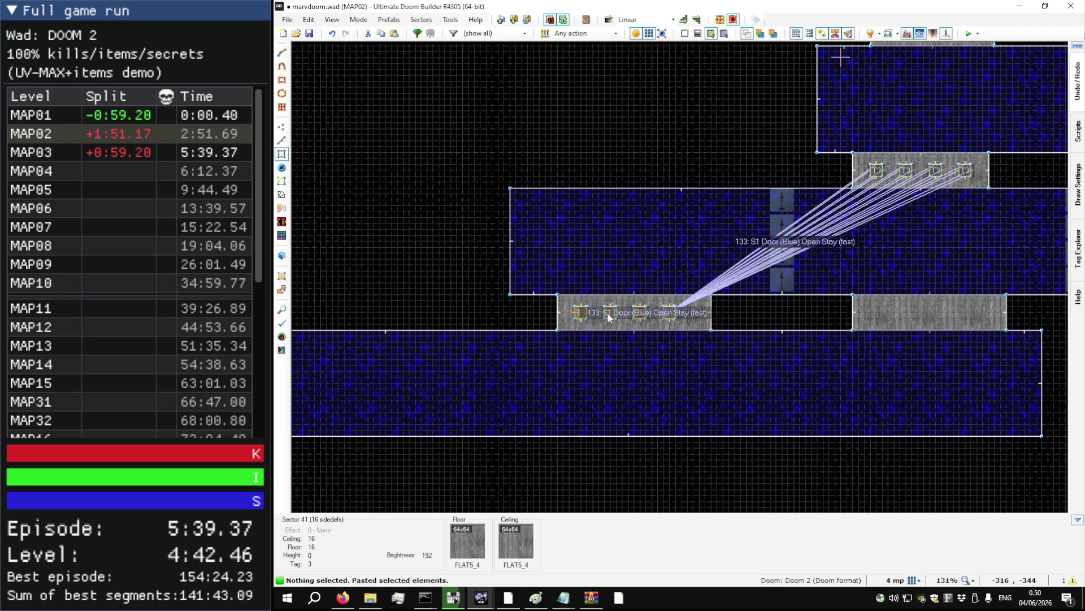
scroll(608, 312, up, 2)
scroll(609, 315, up, 1)
key(l)
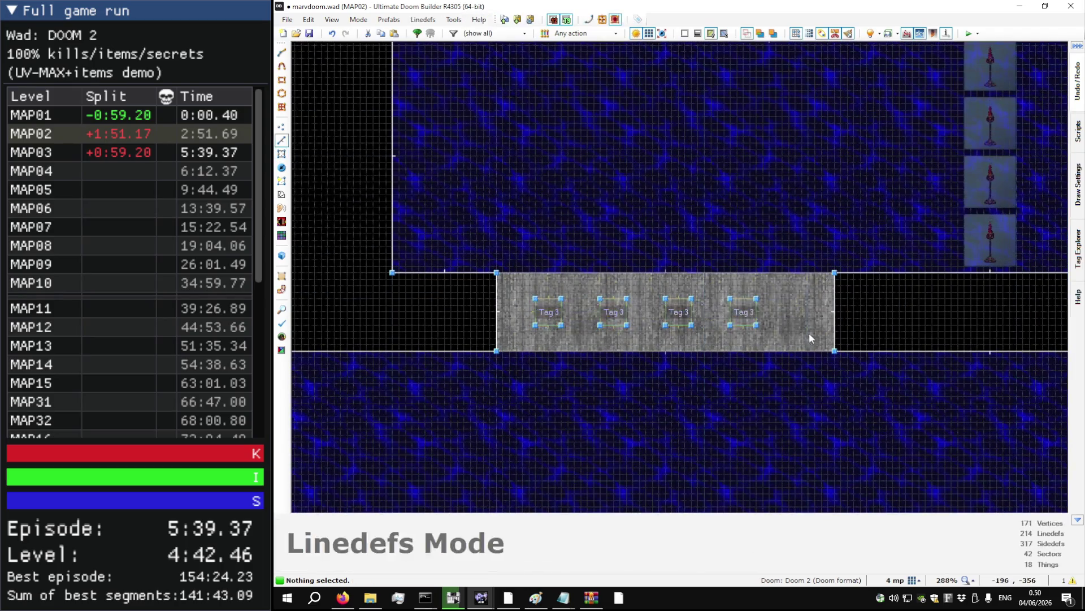
- Change the 16 door lines' action to 135 S1 Door (Red) Open Stay (fast)
right_click(532, 306)
click(803, 399)
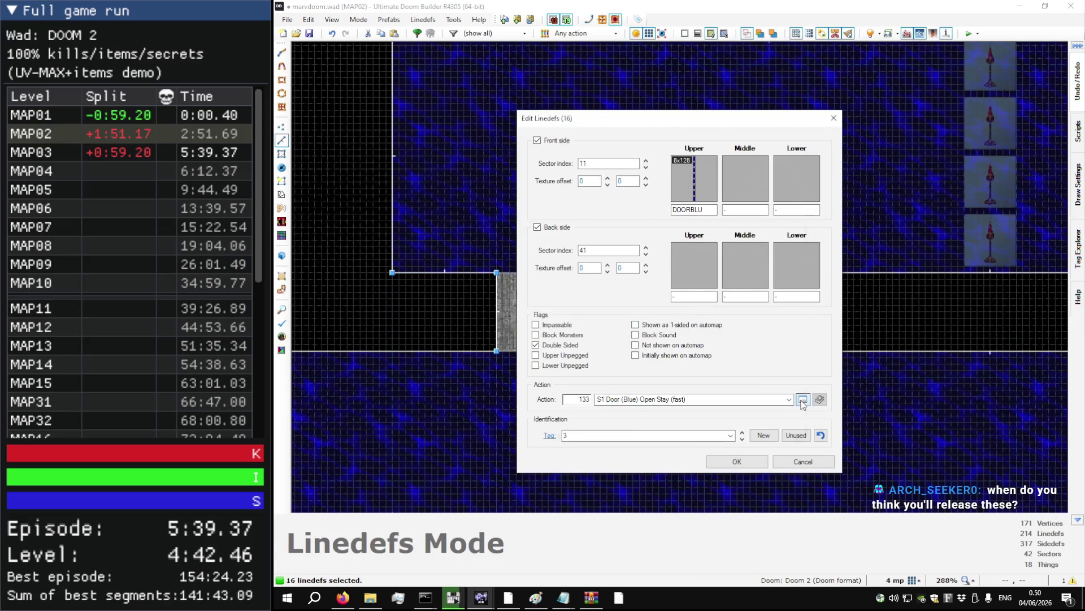
scroll(679, 384, down, 1)
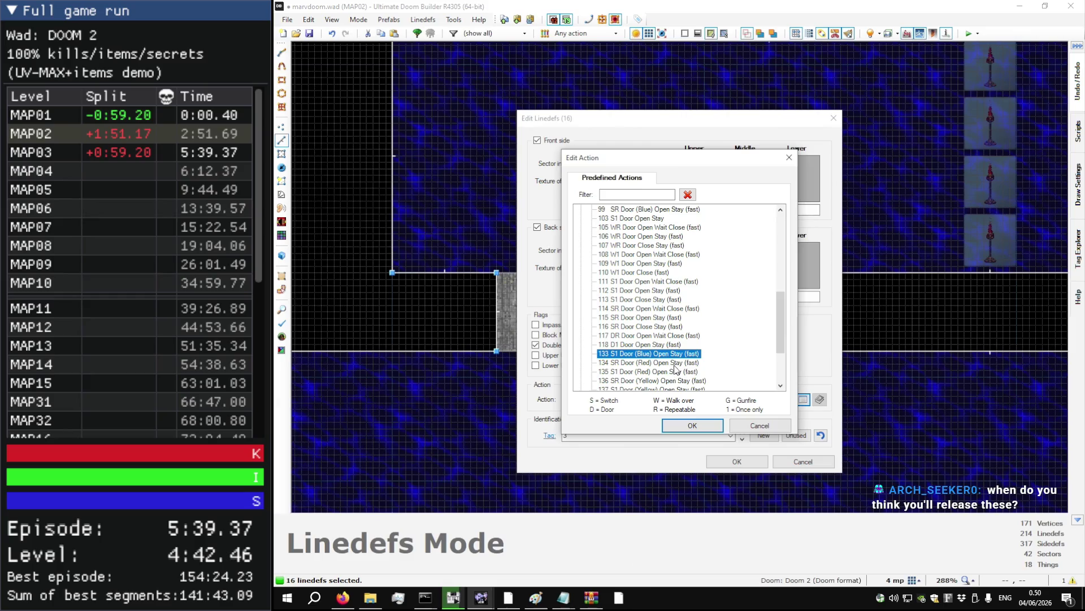
click(679, 372)
click(718, 426)
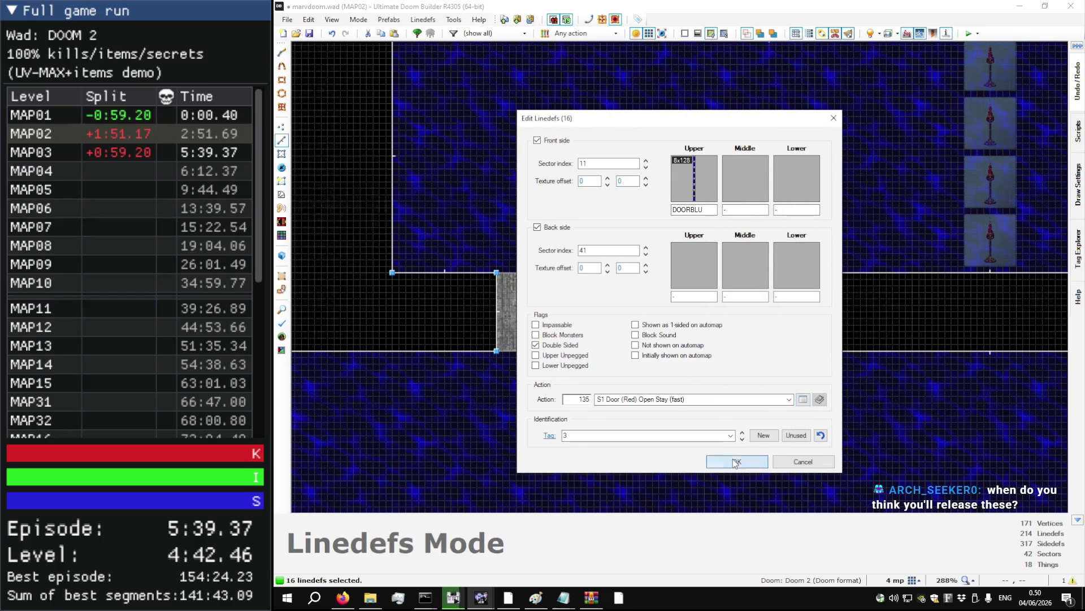
click(733, 461)
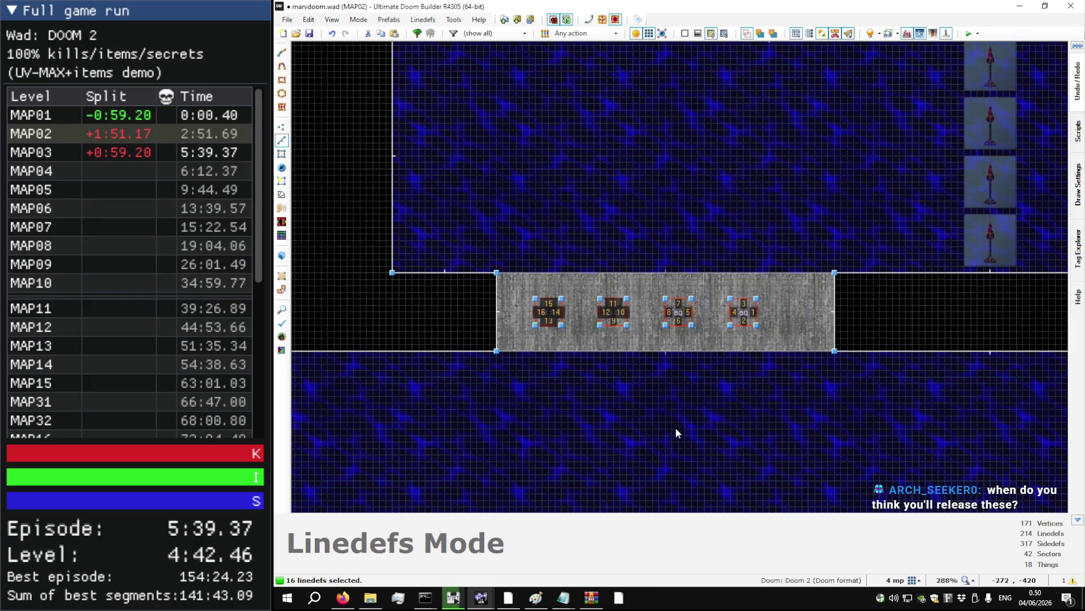
- Reselect the 16 door lines and verify they keep action 135
key(l)
drag(771, 334, 520, 293)
right_click(614, 313)
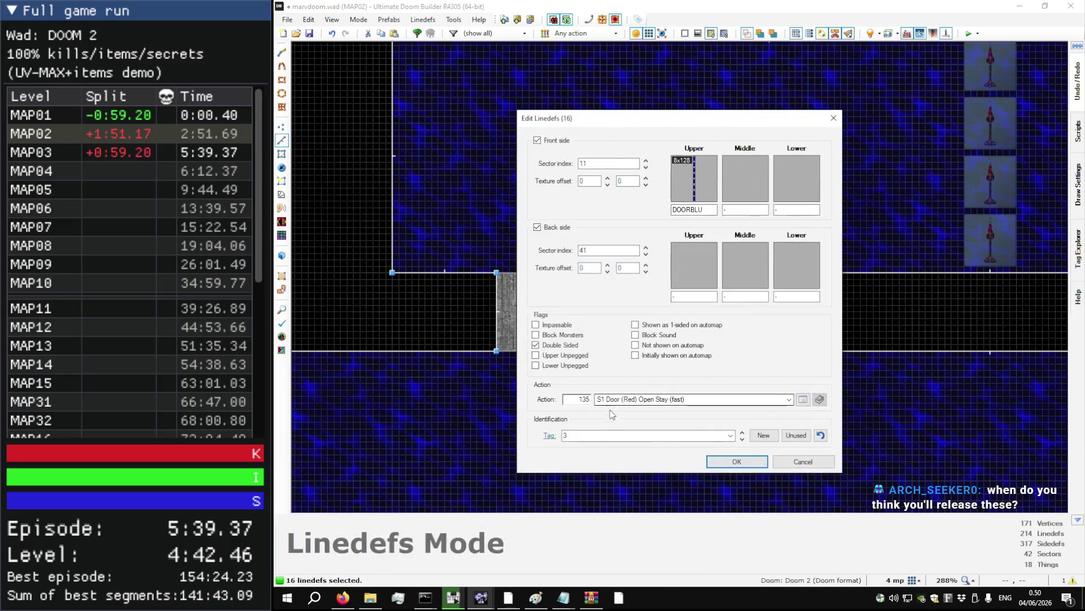
click(727, 465)
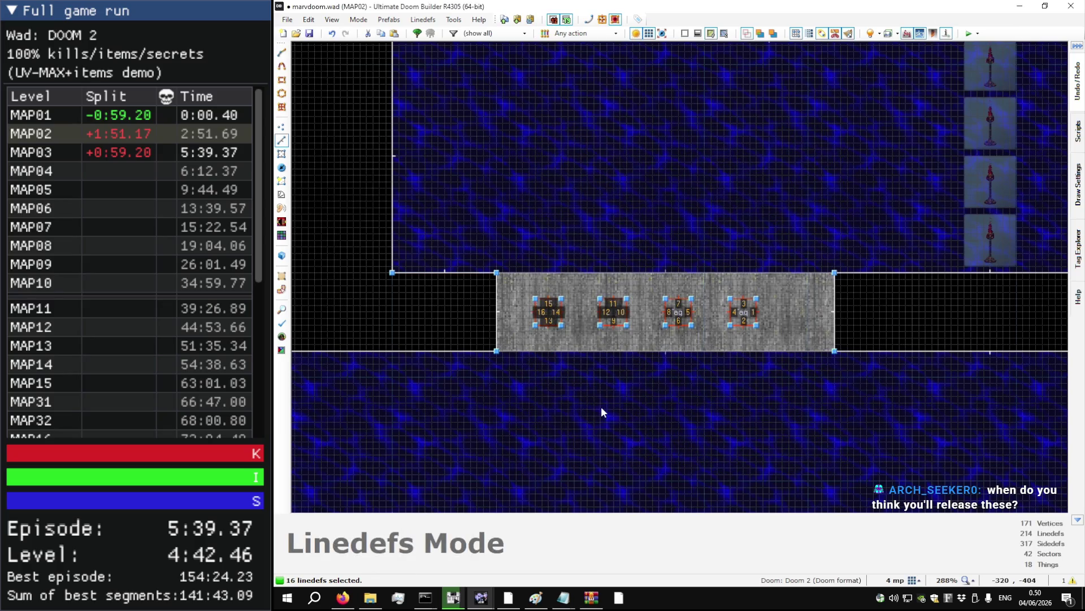
click(559, 392)
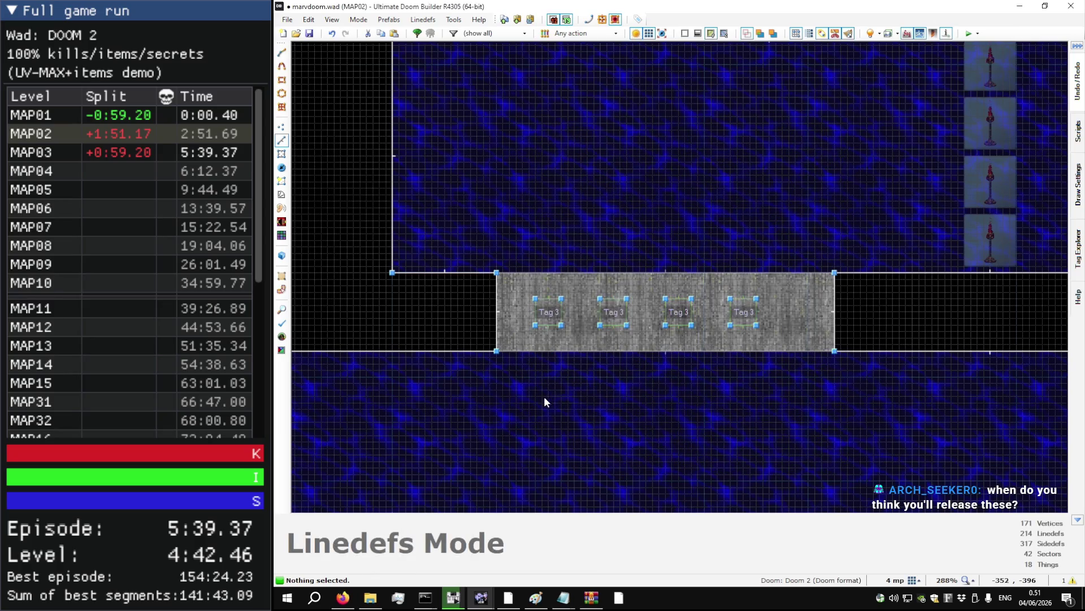
scroll(544, 396, down, 3)
scroll(703, 371, up, 3)
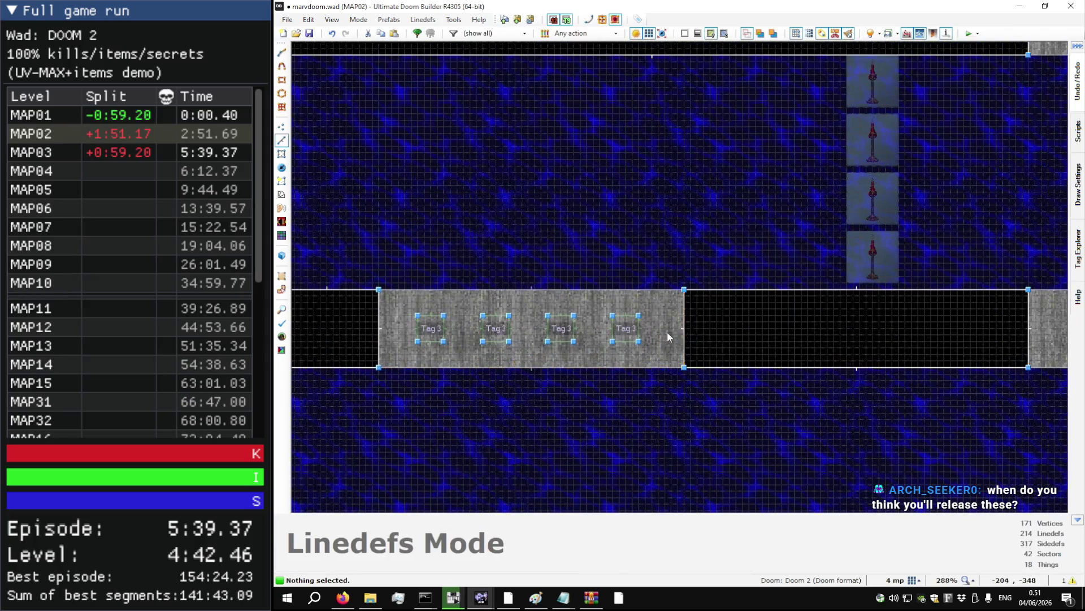
scroll(667, 331, up, 7)
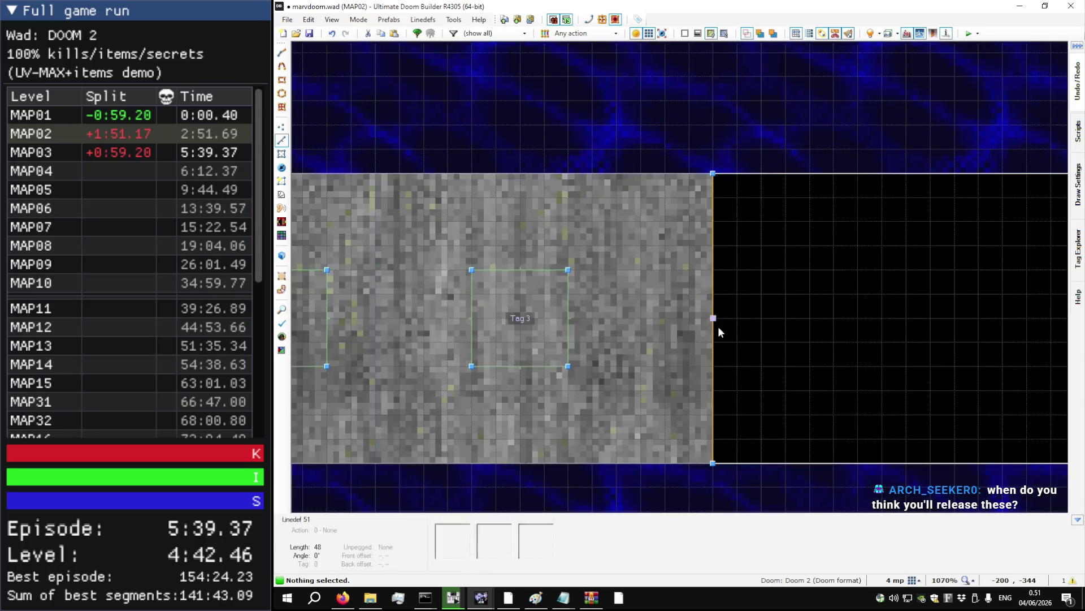
scroll(726, 325, down, 6)
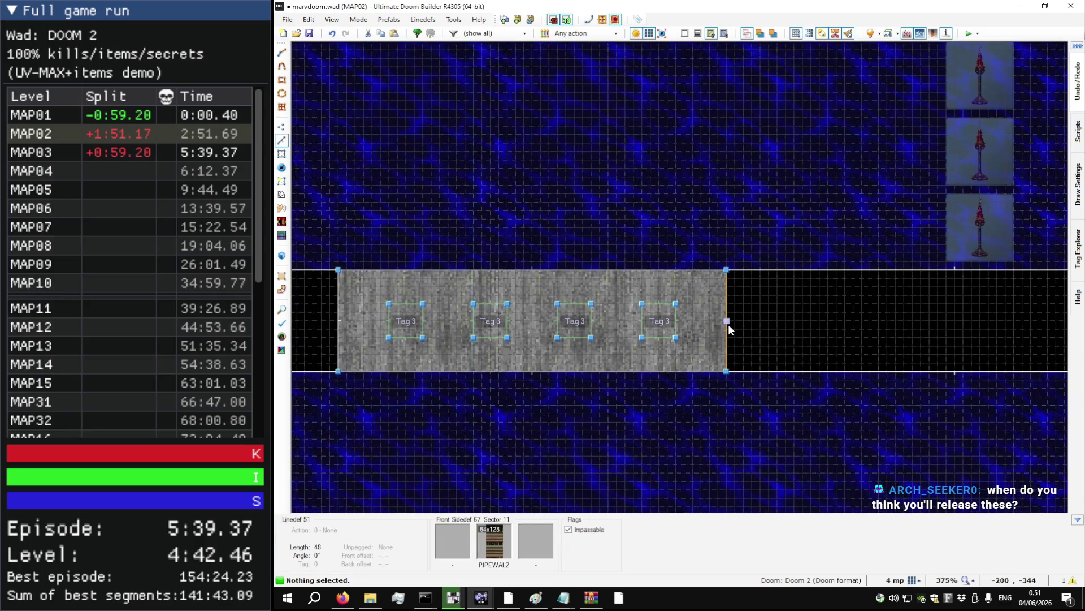
scroll(728, 317, down, 4)
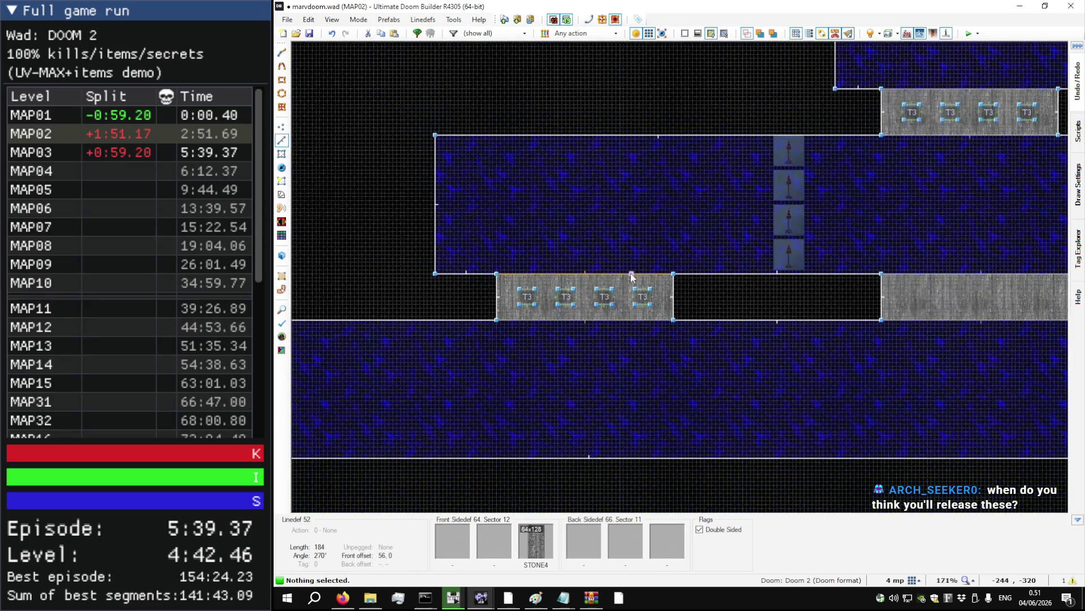
key(l)
mouse_move(689, 347)
mouse_down()
mouse_move(481, 245)
mouse_move(499, 281)
mouse_move(518, 281)
mouse_up()
click(569, 243)
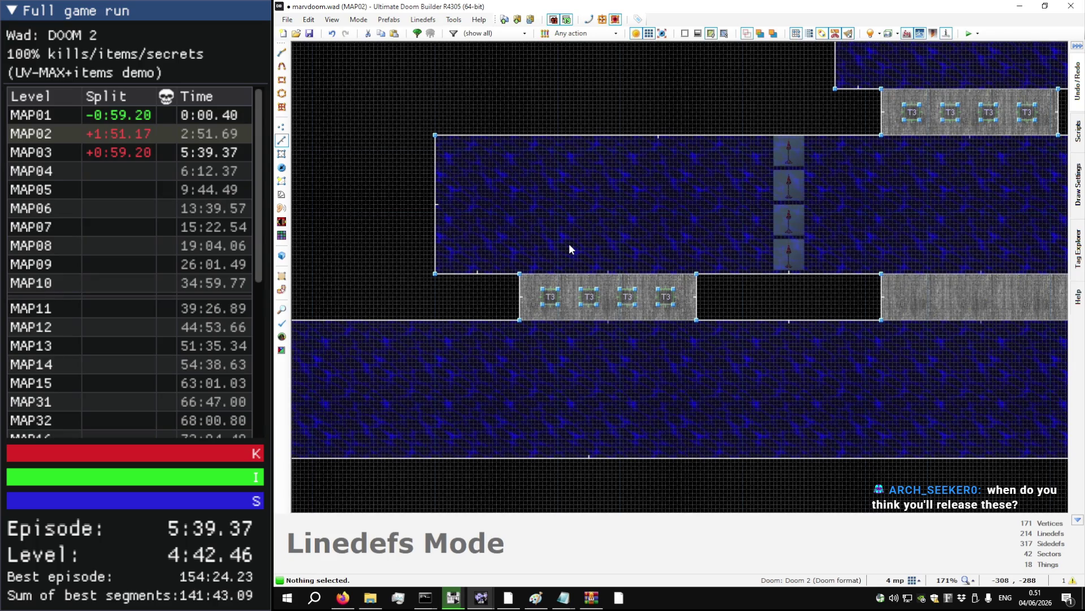
scroll(575, 211, down, 2)
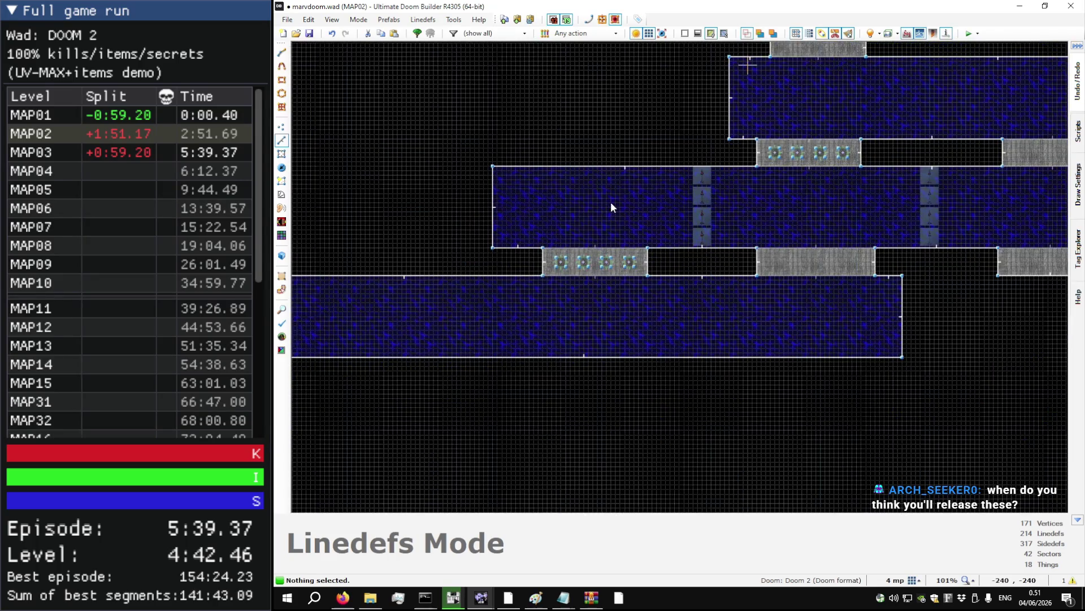
key(ctrl+s)
scroll(599, 203, up, 1)
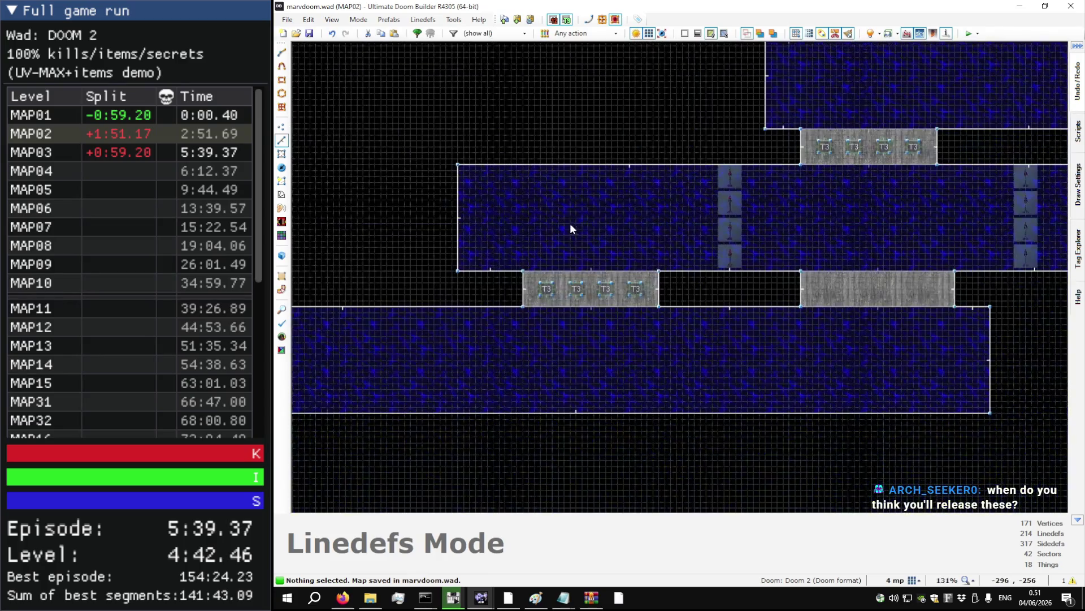
key(q)
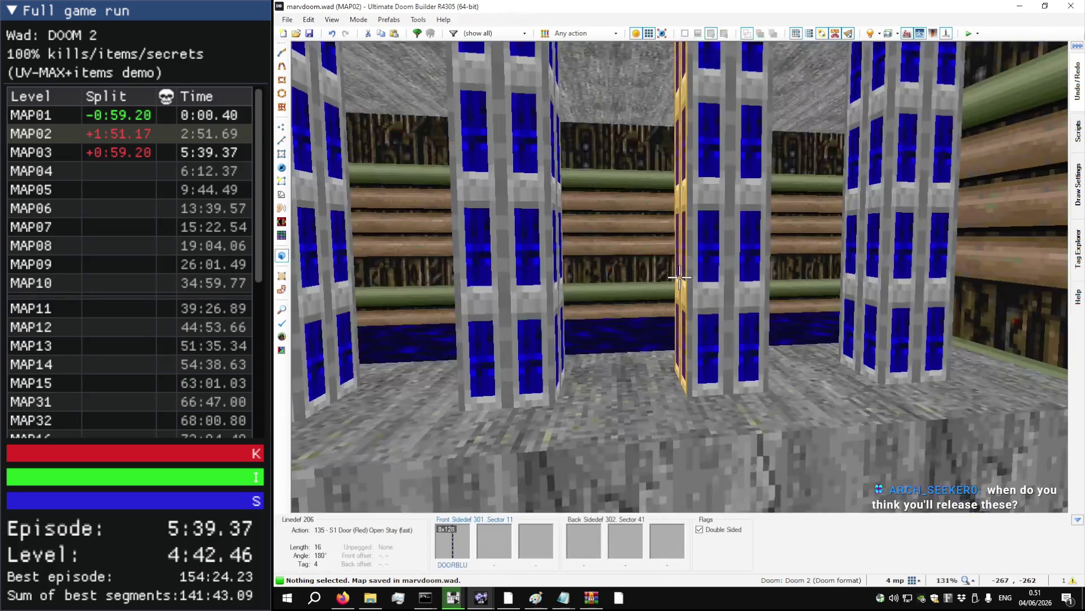
key(w)
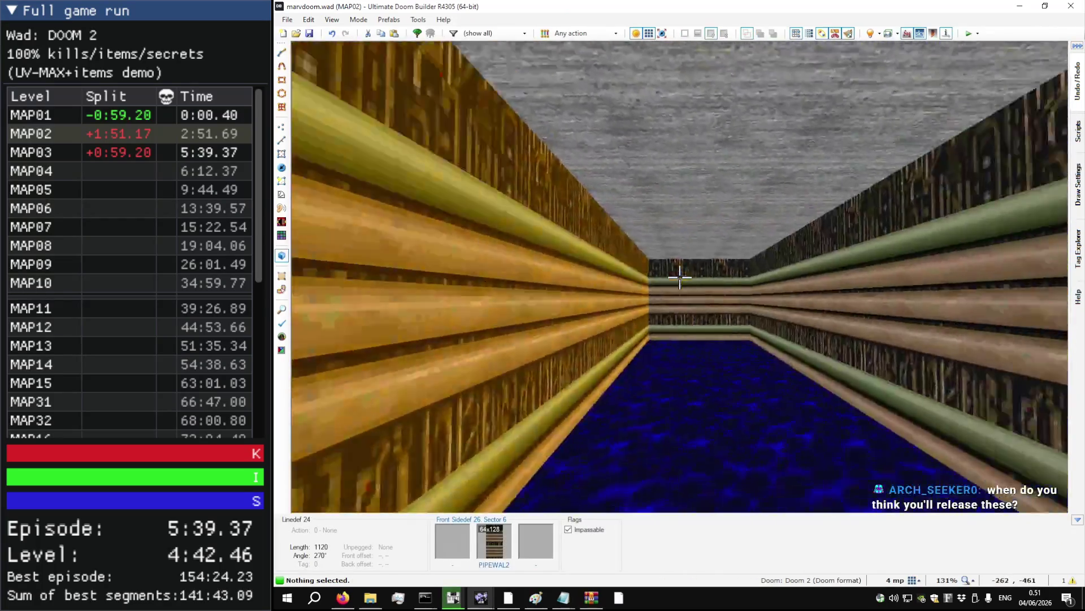
key(w)
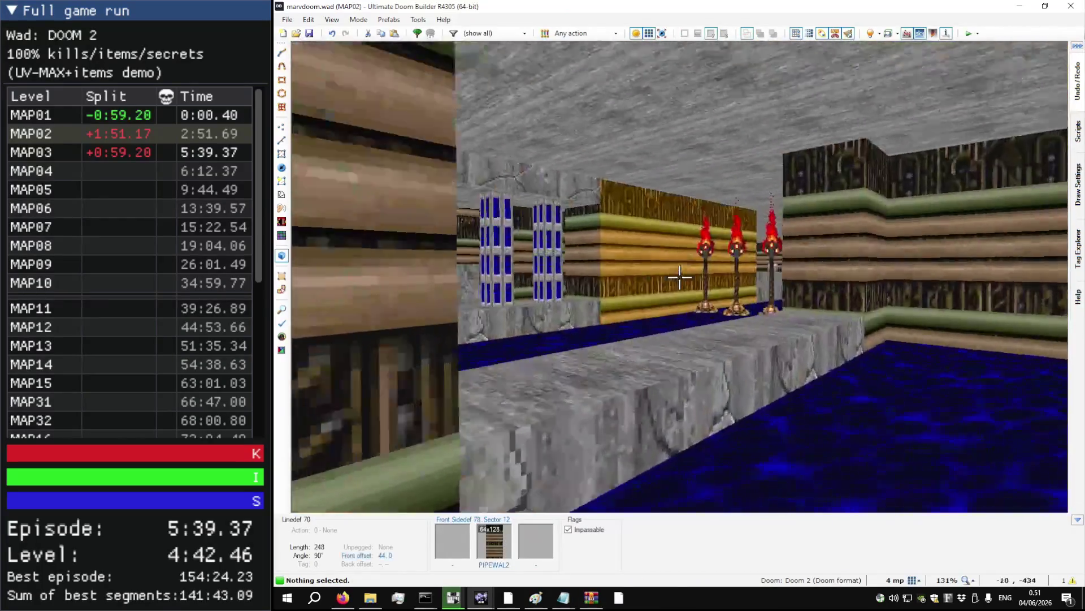
key(w)
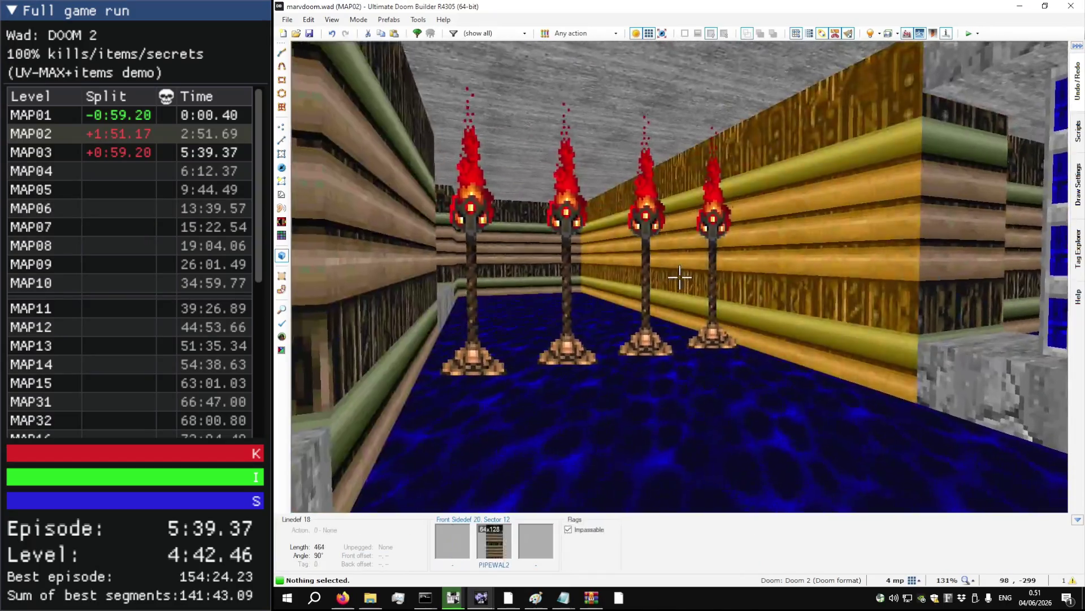
key(w)
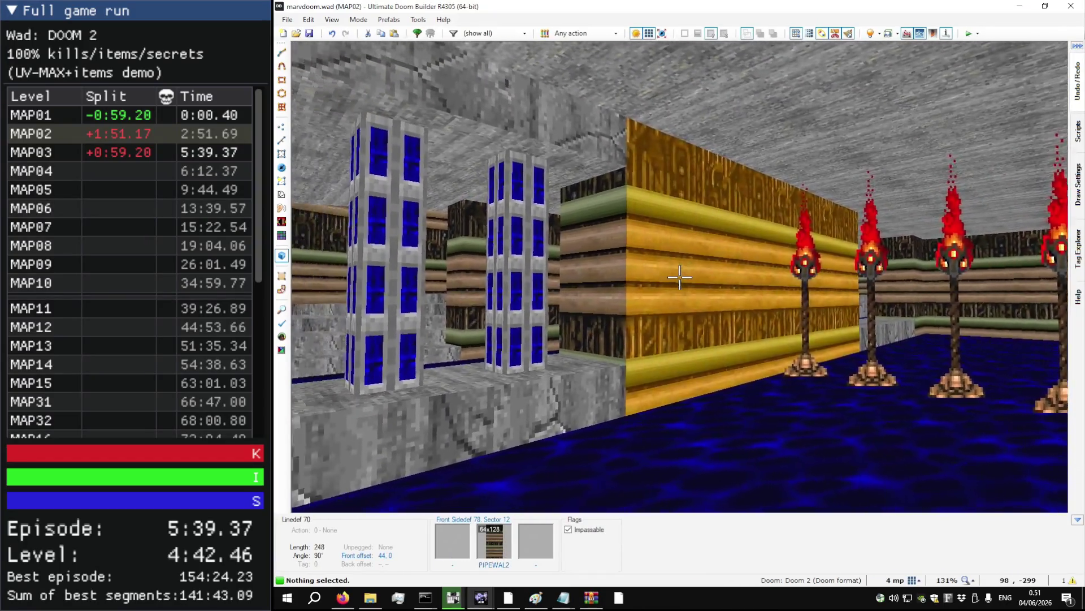
key(w)
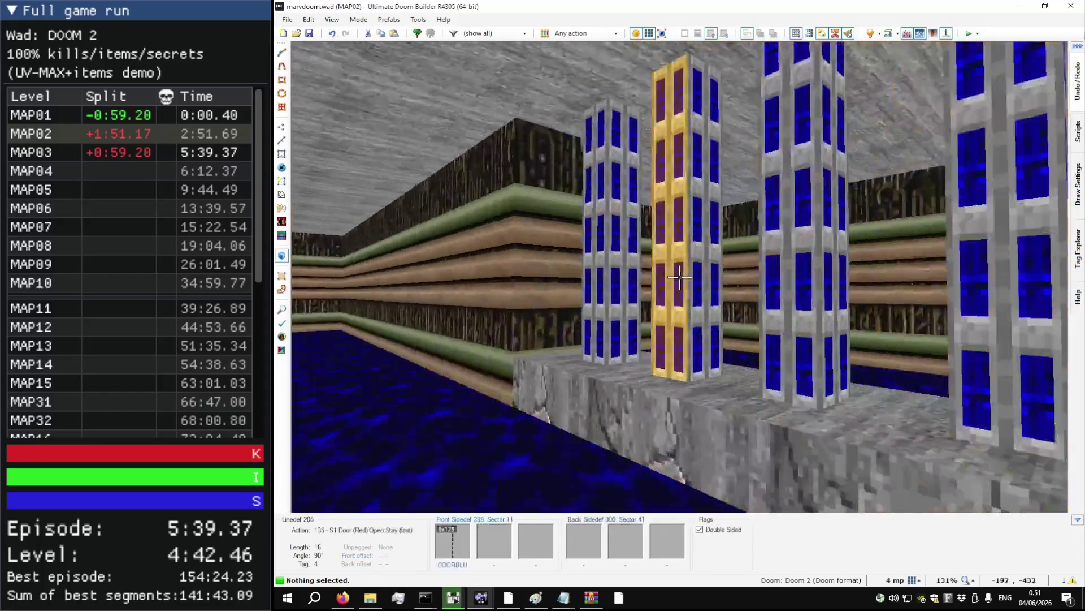
key(q)
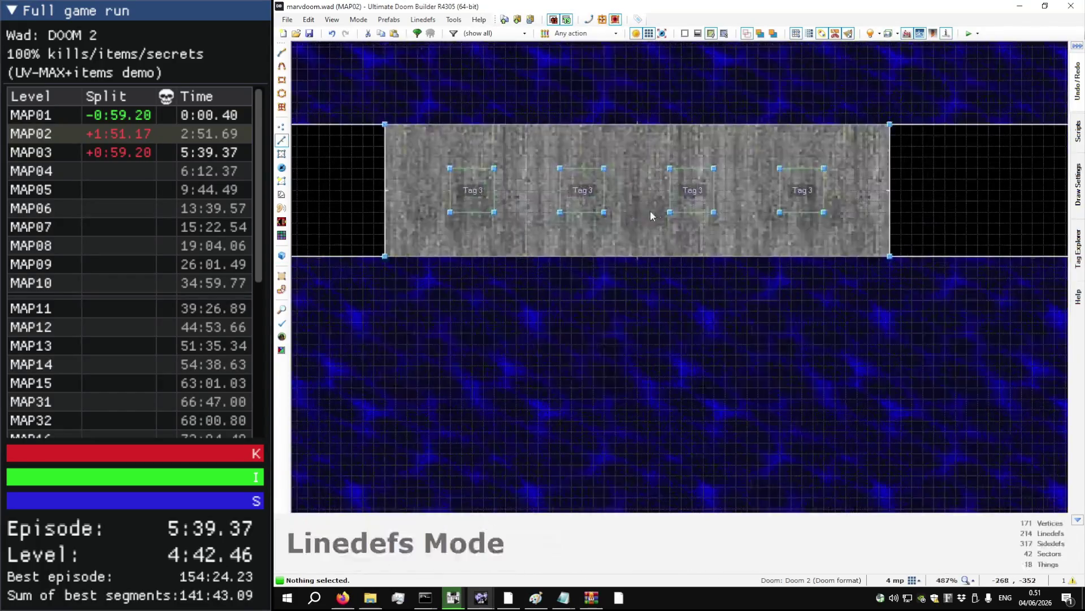
- Replace DOORBLU with DOORRED as the front upper texture on the four pillars' 16 lines
mouse_move(841, 225)
mouse_down()
mouse_move(537, 187)
mouse_move(469, 166)
mouse_up()
right_click(469, 165)
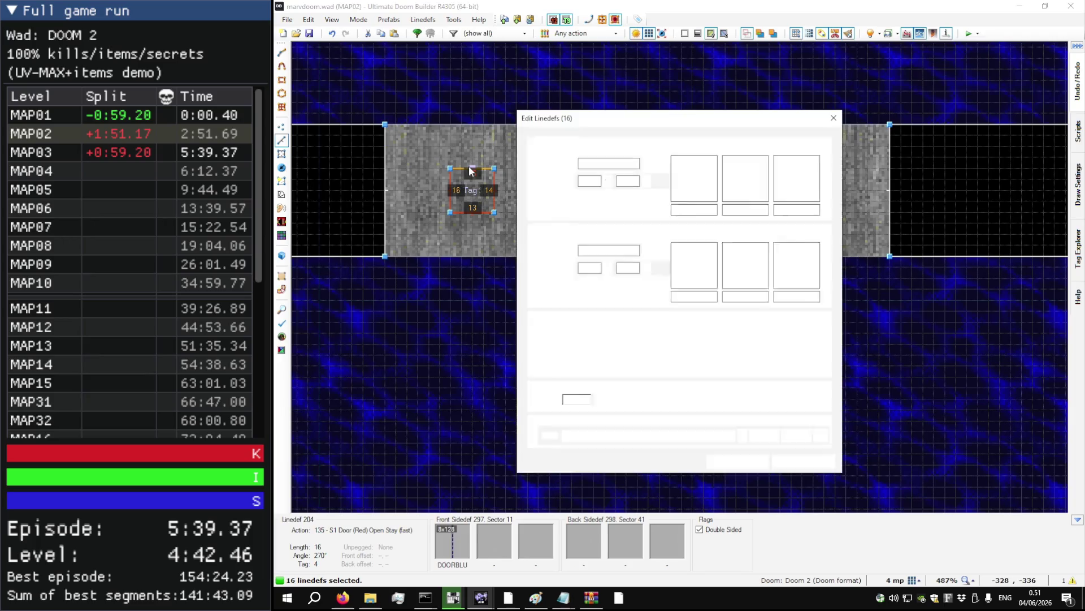
double_click(703, 210)
key(Return)
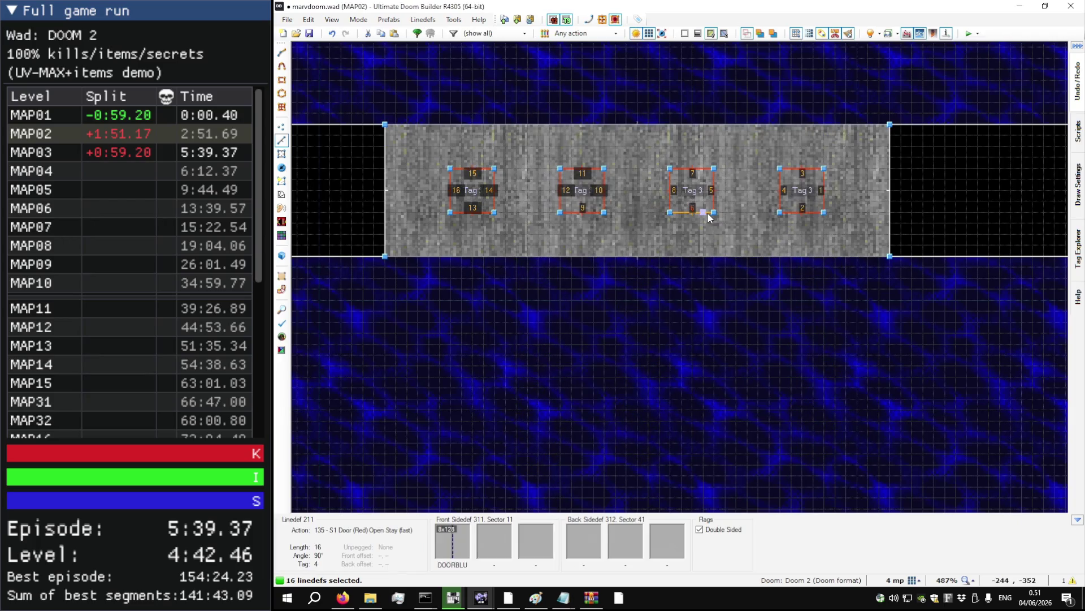
right_click(709, 213)
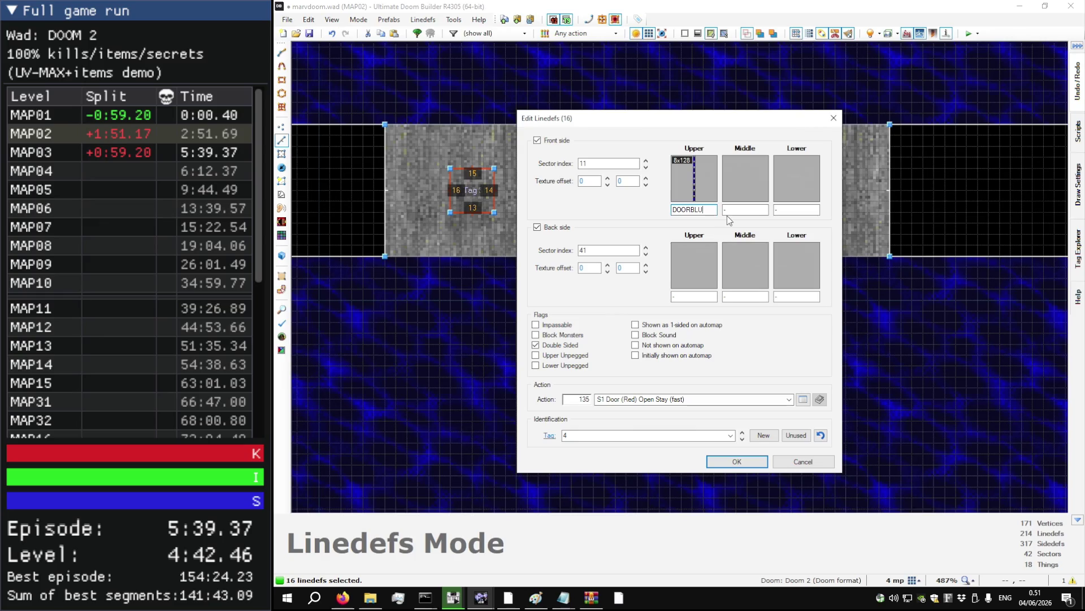
text(DOORRED)
key(Return)
- In Visual Mode, lower the ceiling over the pillars to 80 and set wall offsets to 0, 16
key(w)
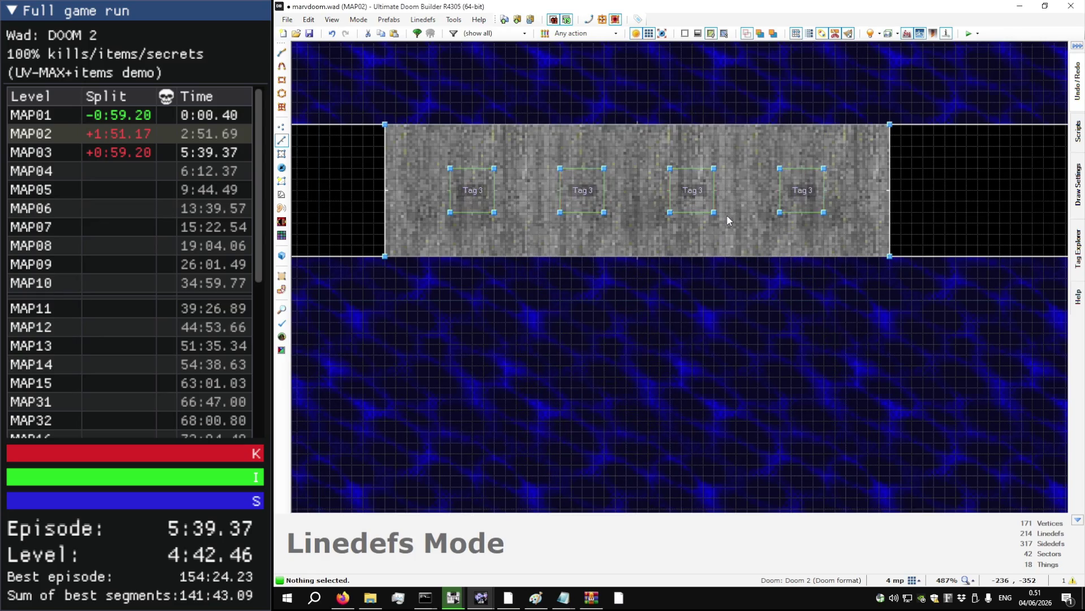
key(s)
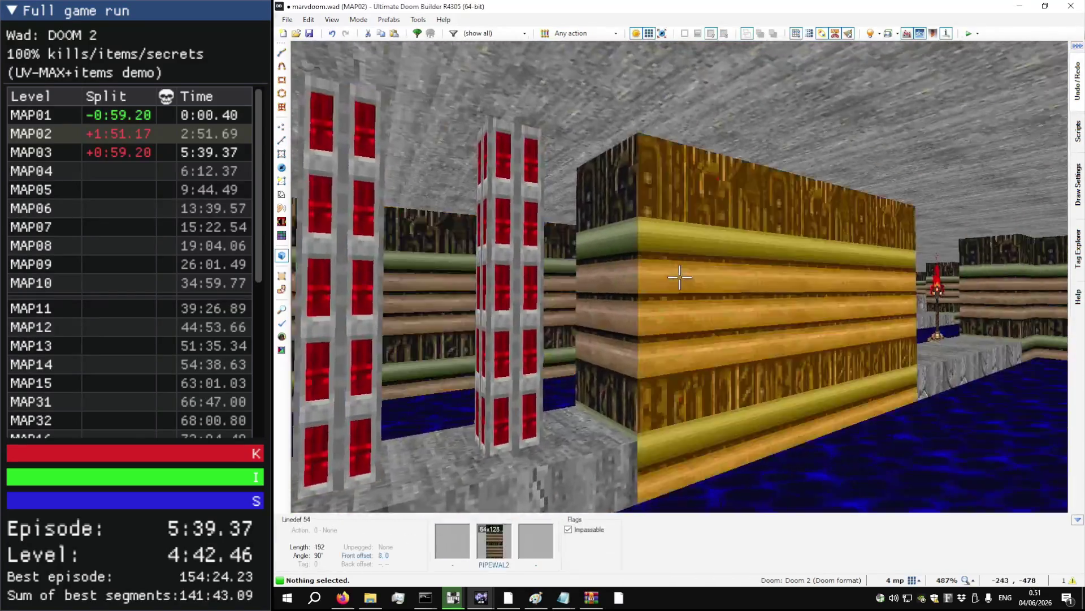
key(w)
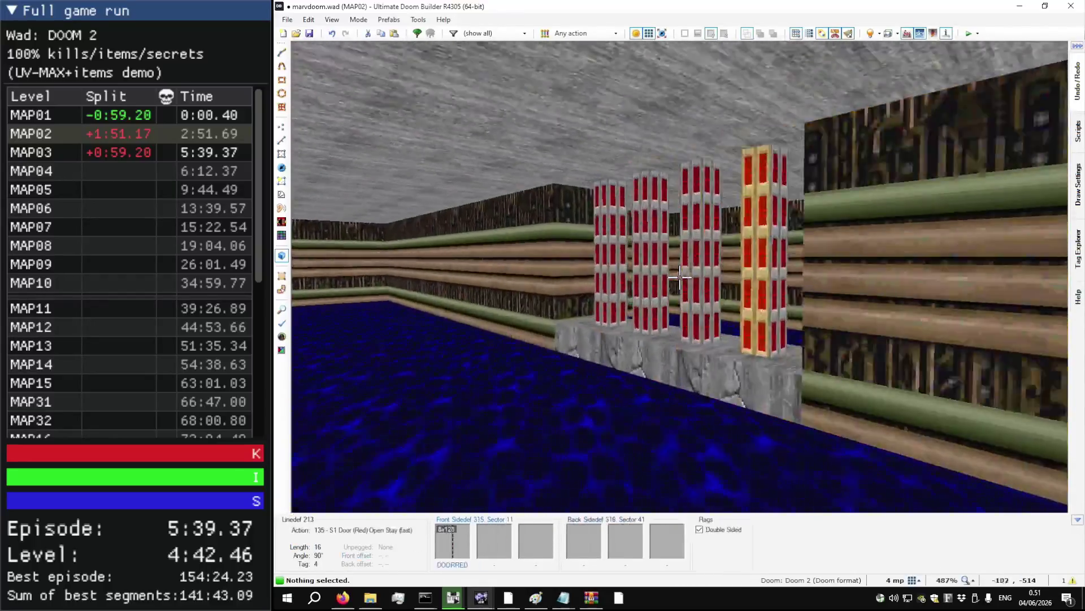
key(w)
scroll(679, 277, down, 5)
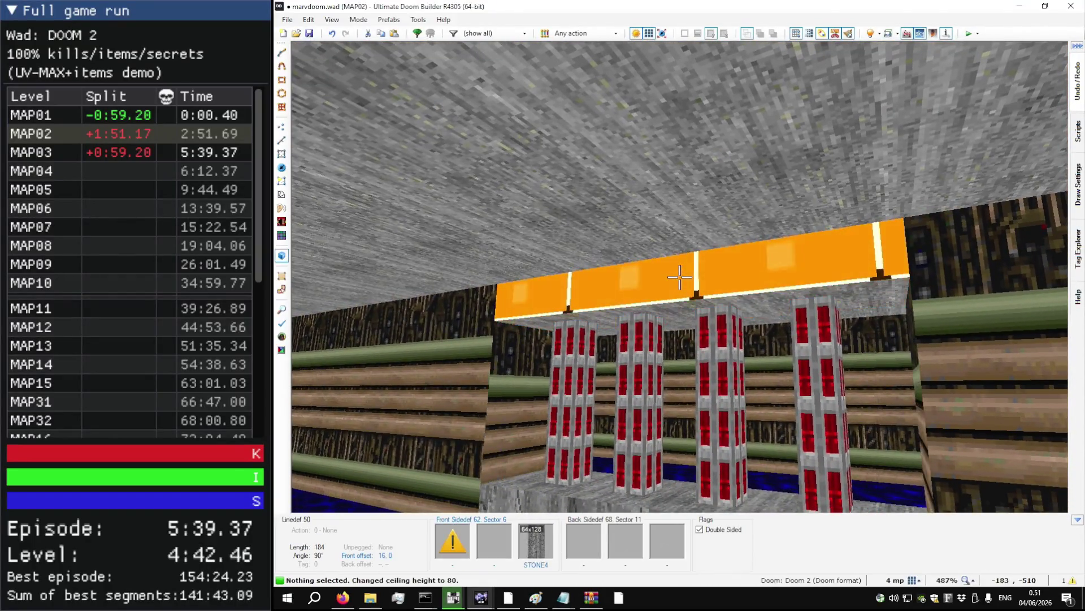
key(w)
key(Down)
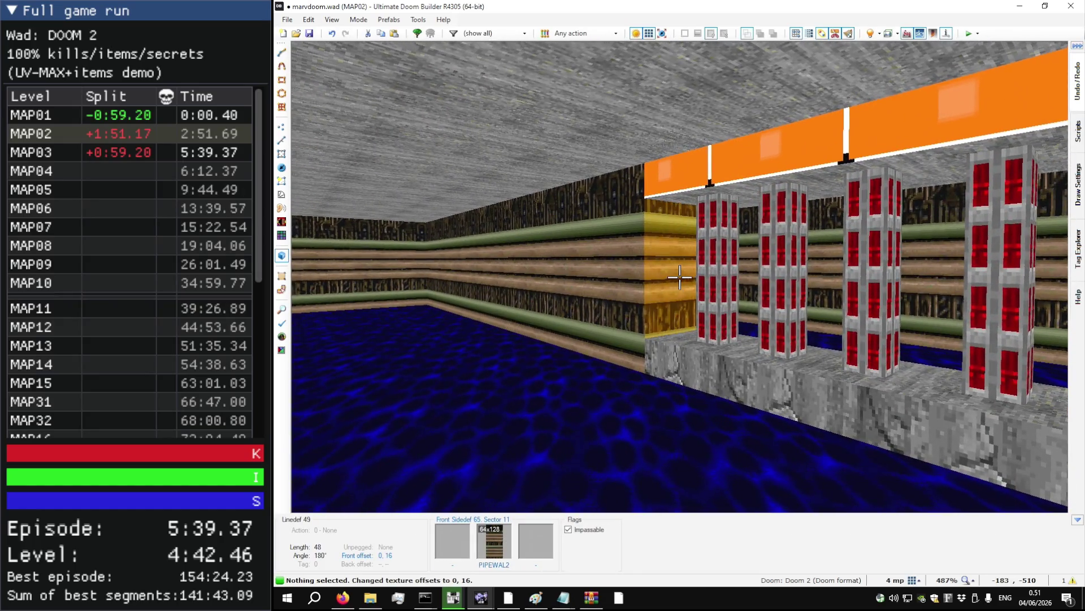
- Copy STONE4 from one step face onto the other and inspect the door section
key(w)
key(ctrl+c)
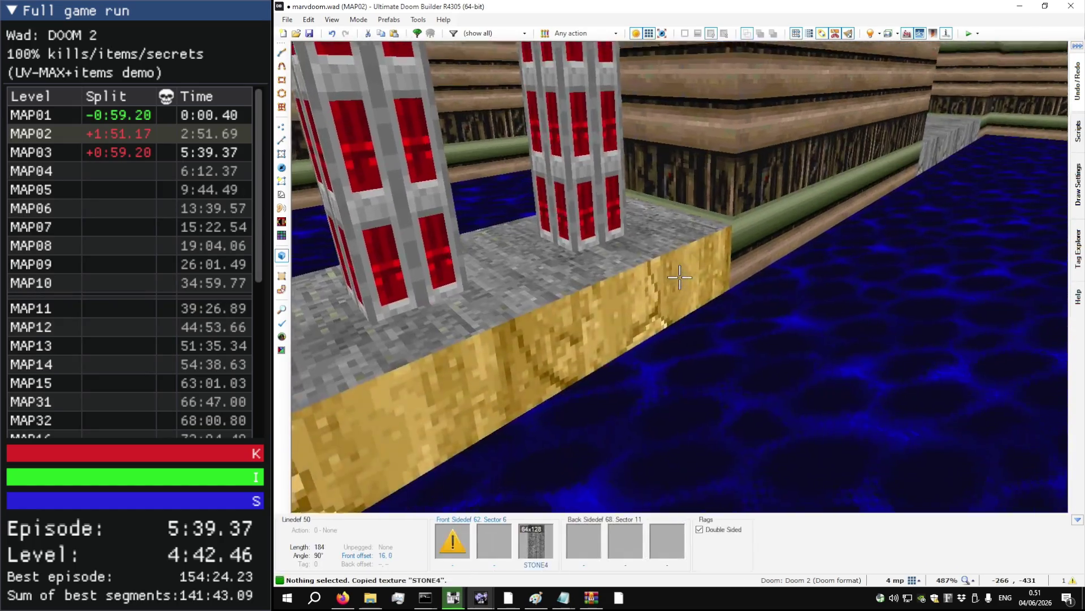
key(ctrl+v)
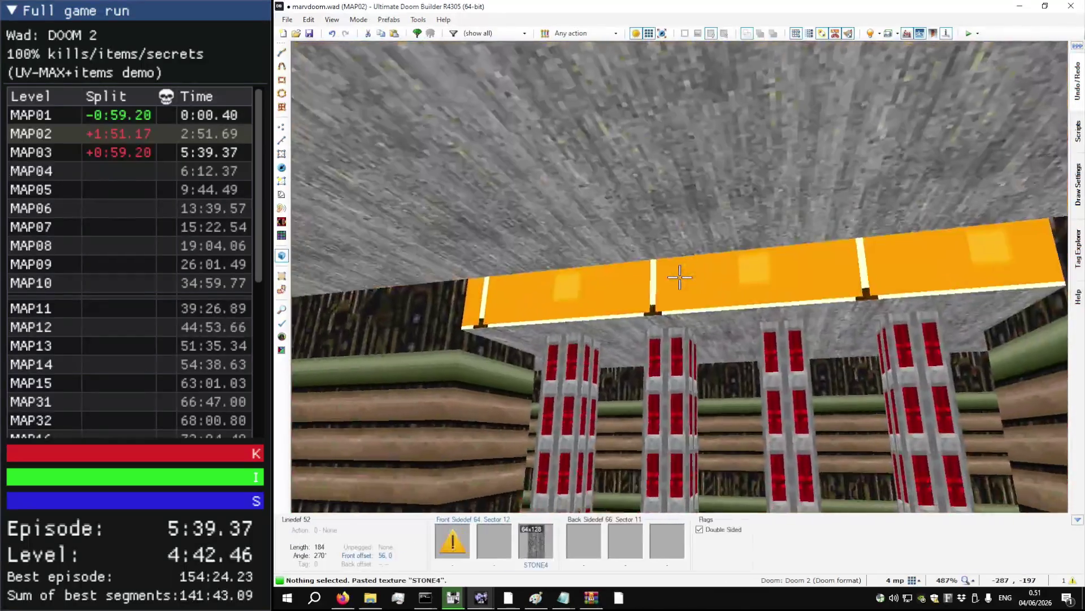
key(w)
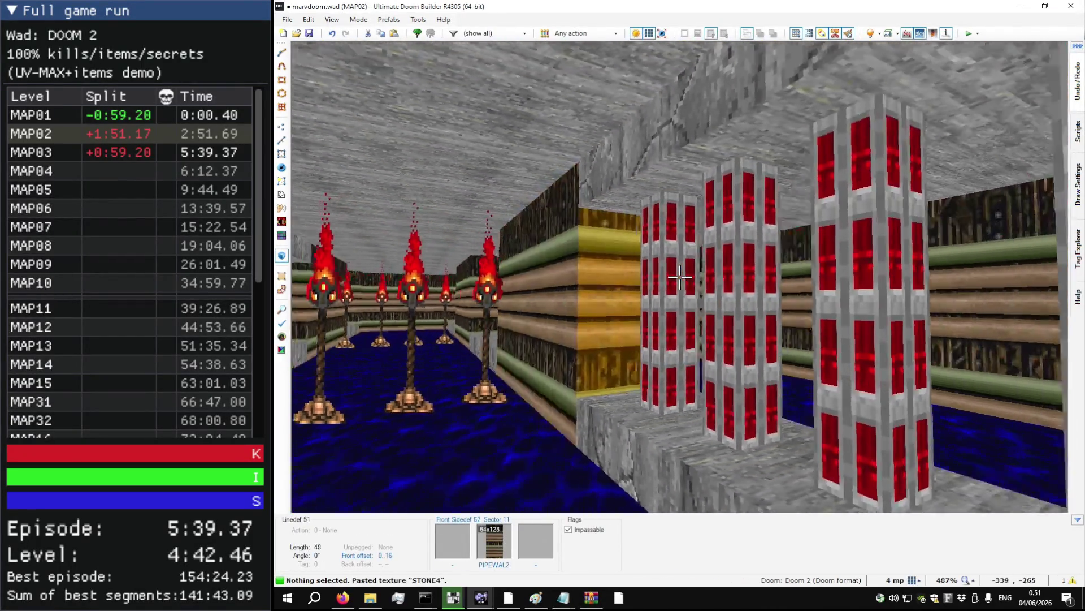
key(w)
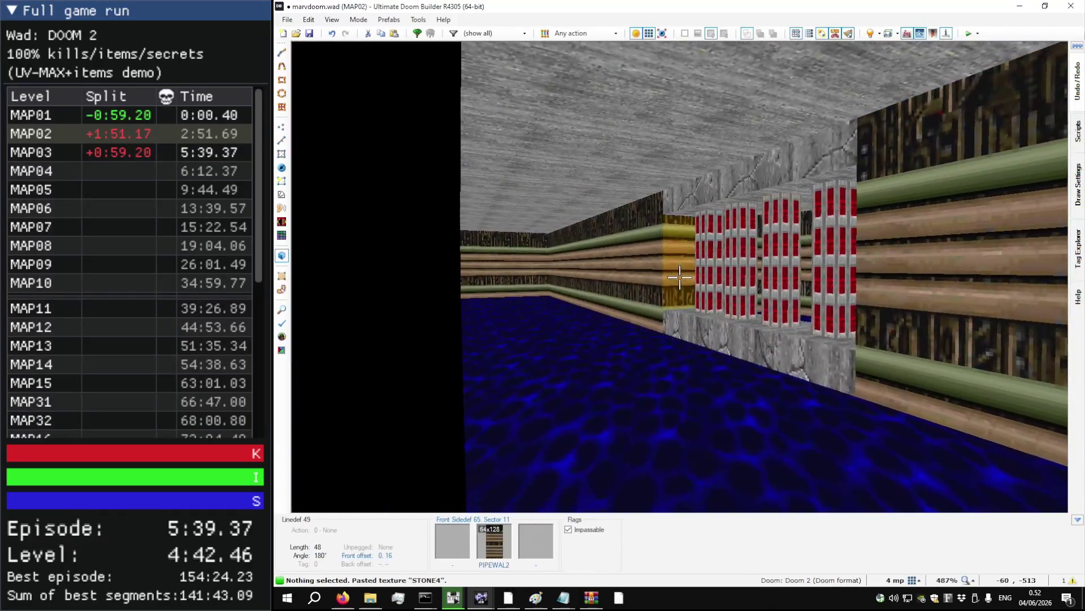
key(w)
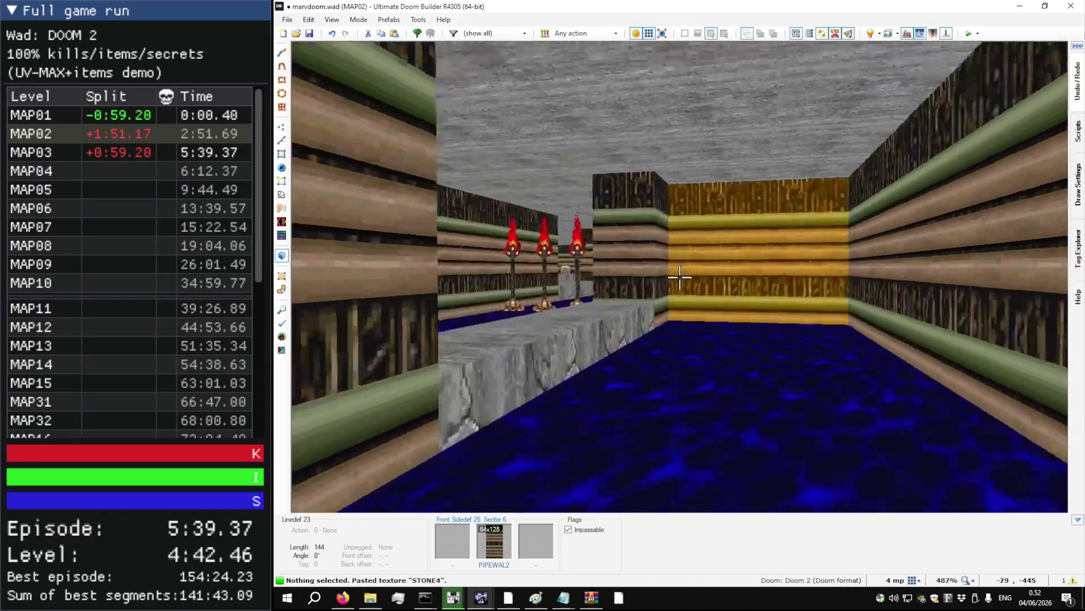
key(w)
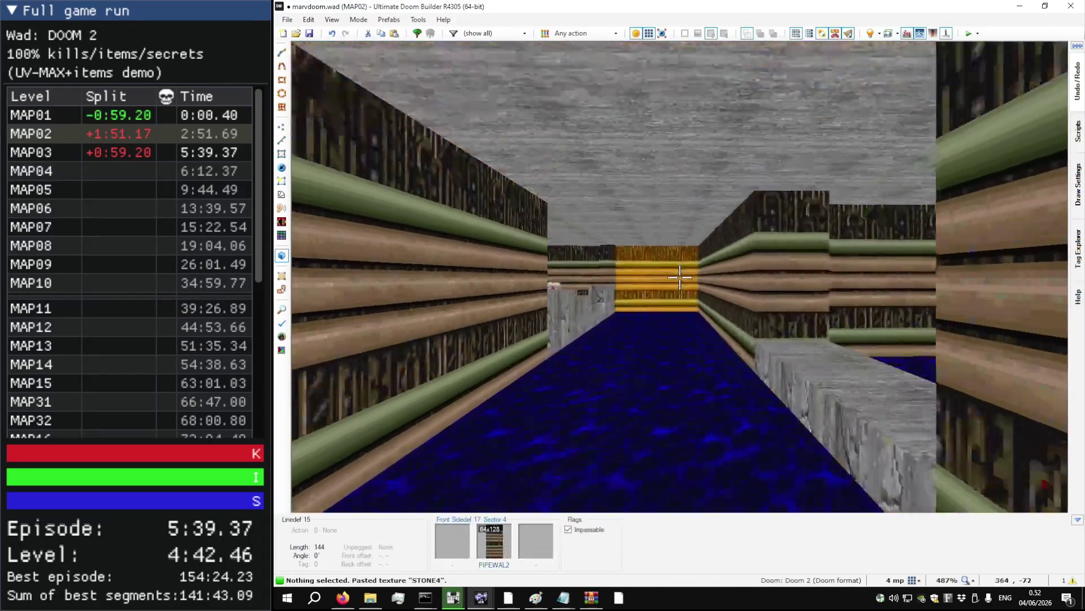
key(w)
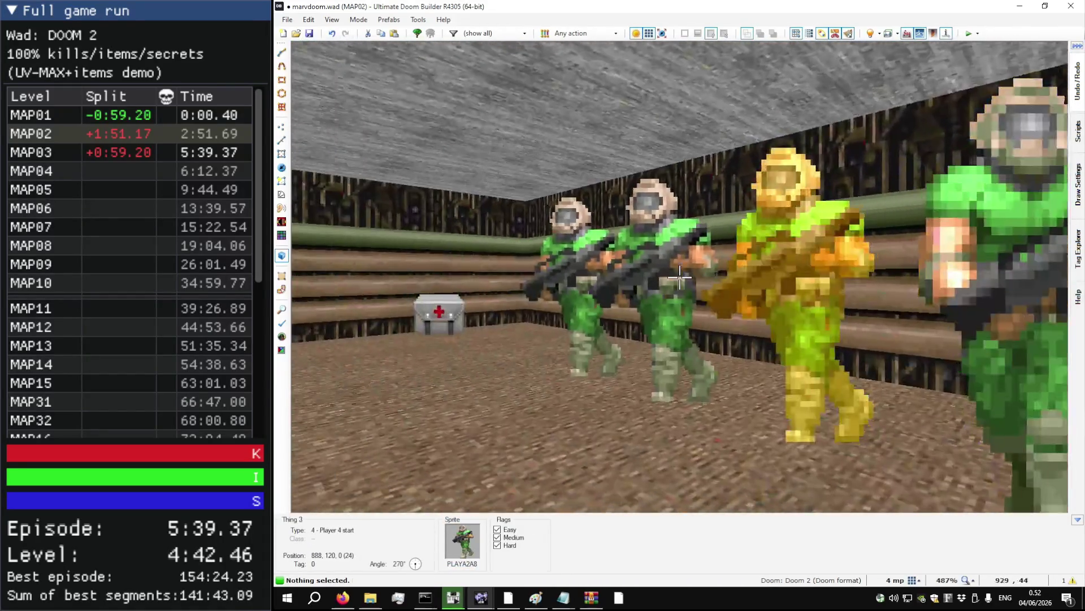
key(w)
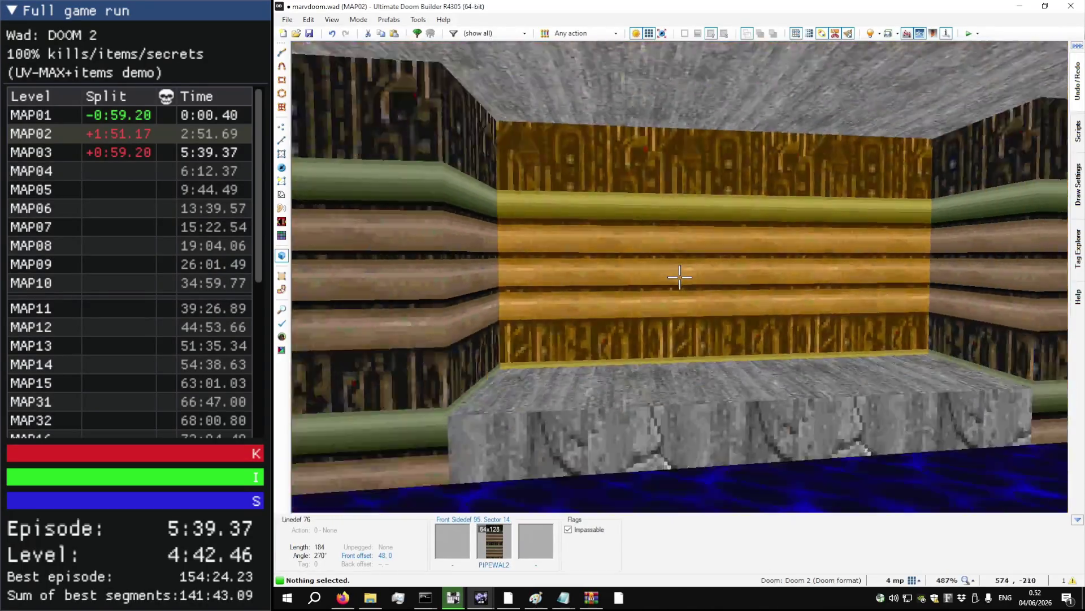
key(w)
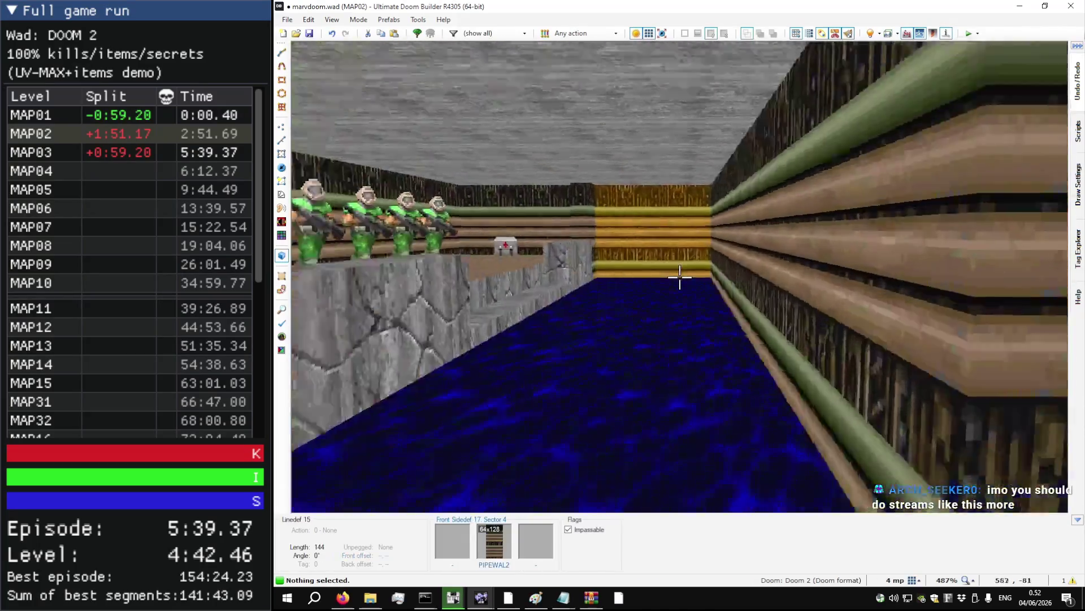
key(w)
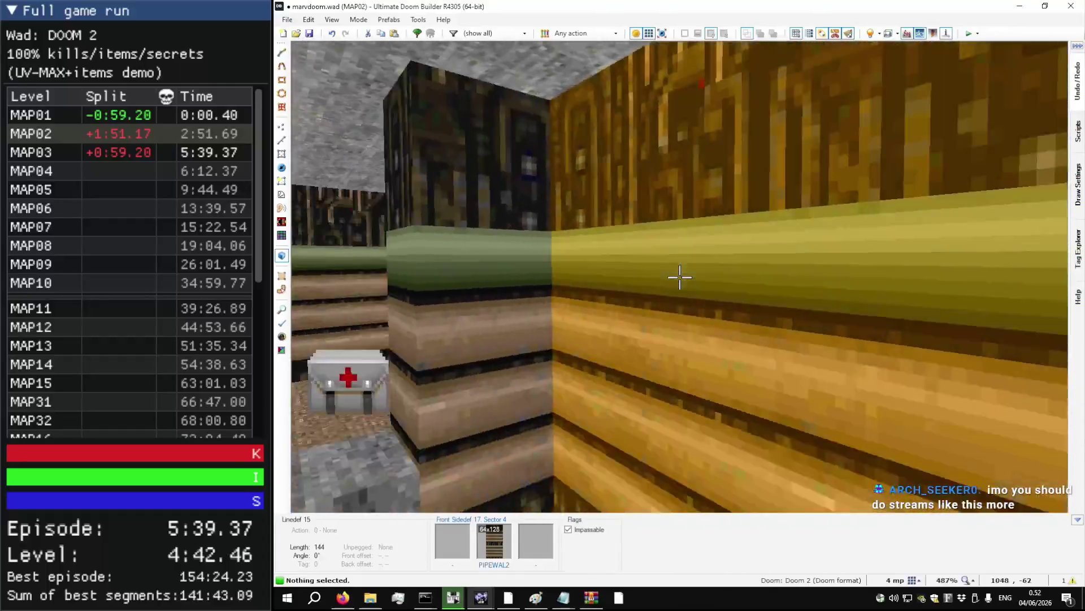
key(s)
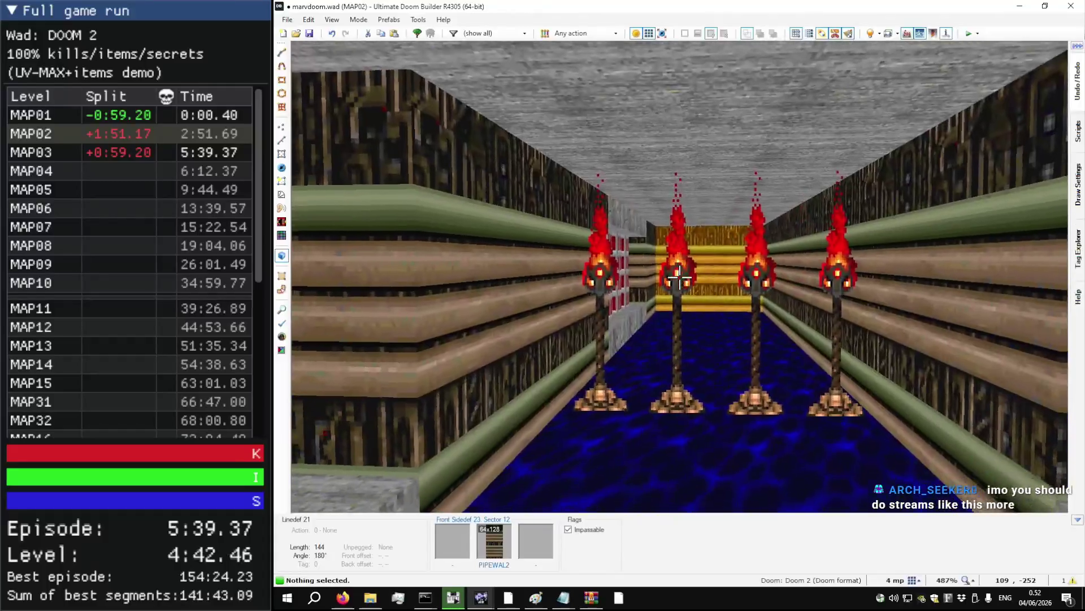
key(w)
mouse_move(680, 277)
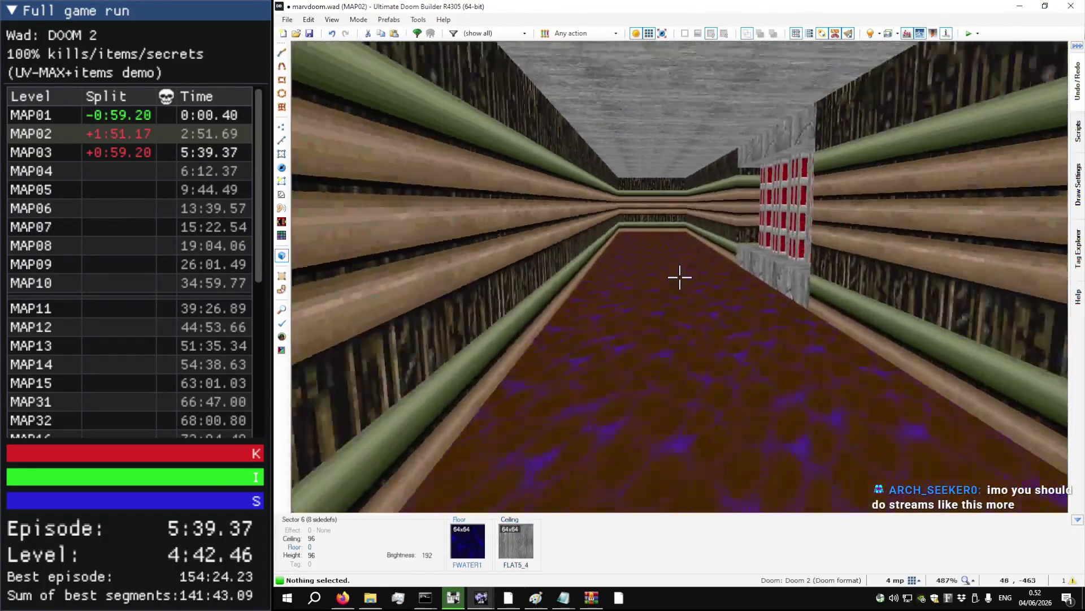
key(s)
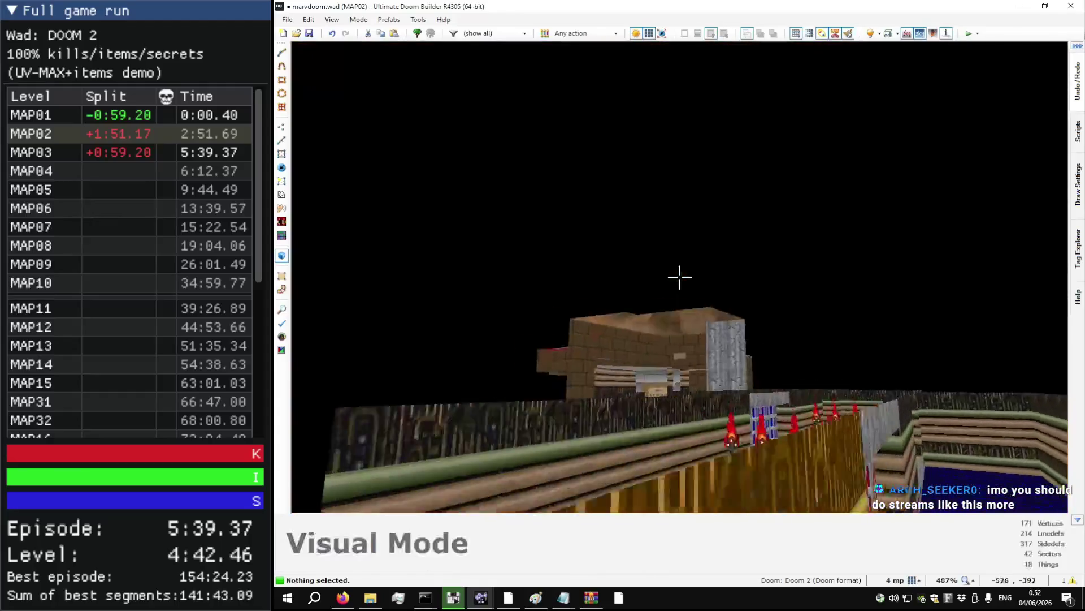